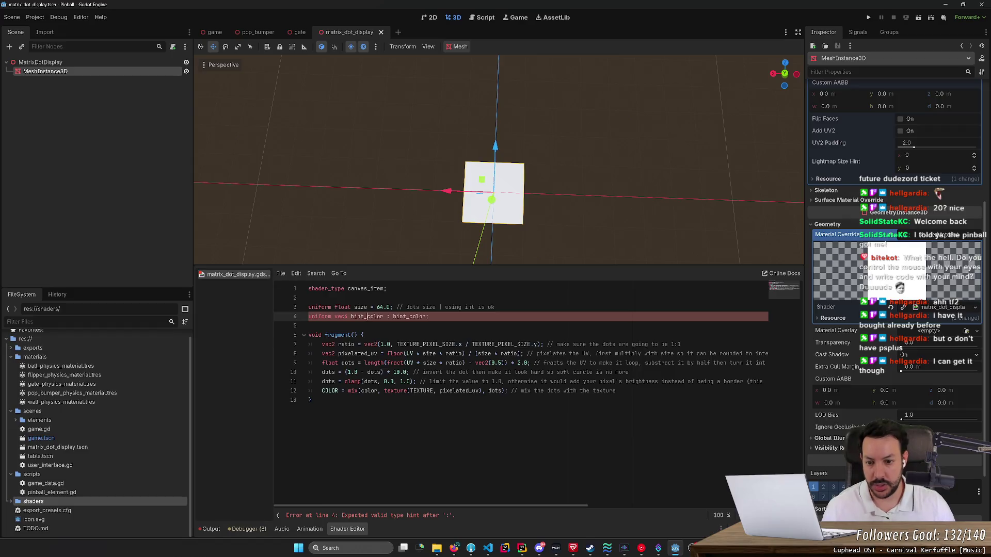
Rename the uniform to hint_color without a type hint and make line 12's mix() use hint_color.
key(ctrl+Right)
key(ctrl+shift+Right)
key(BackSpace)
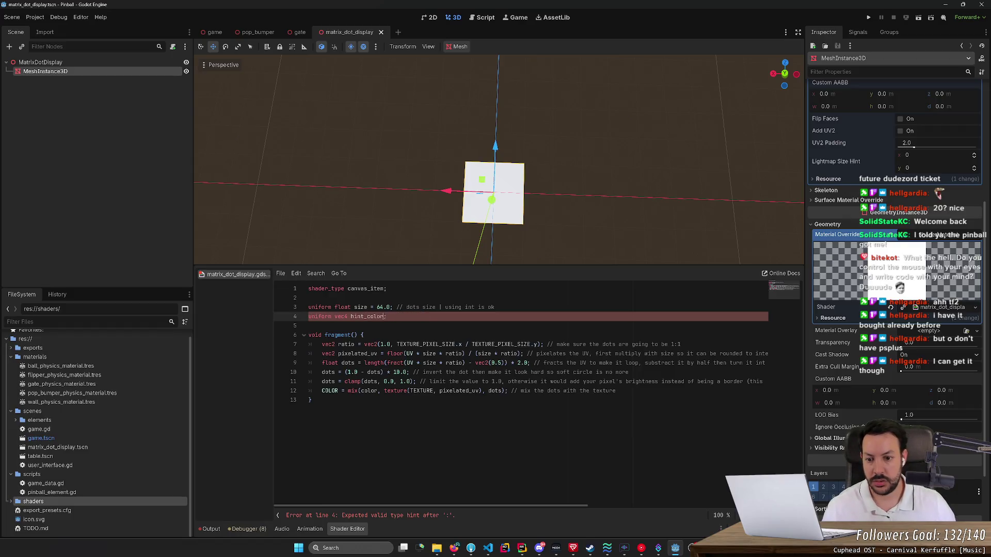
double_click(368, 316)
key(ctrl+c)
double_click(360, 391)
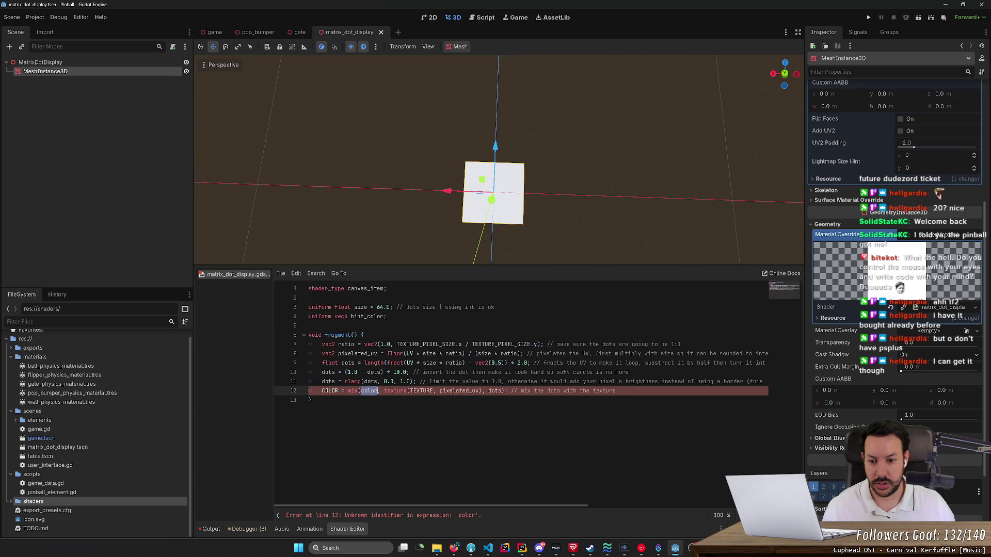
key(ctrl+v)
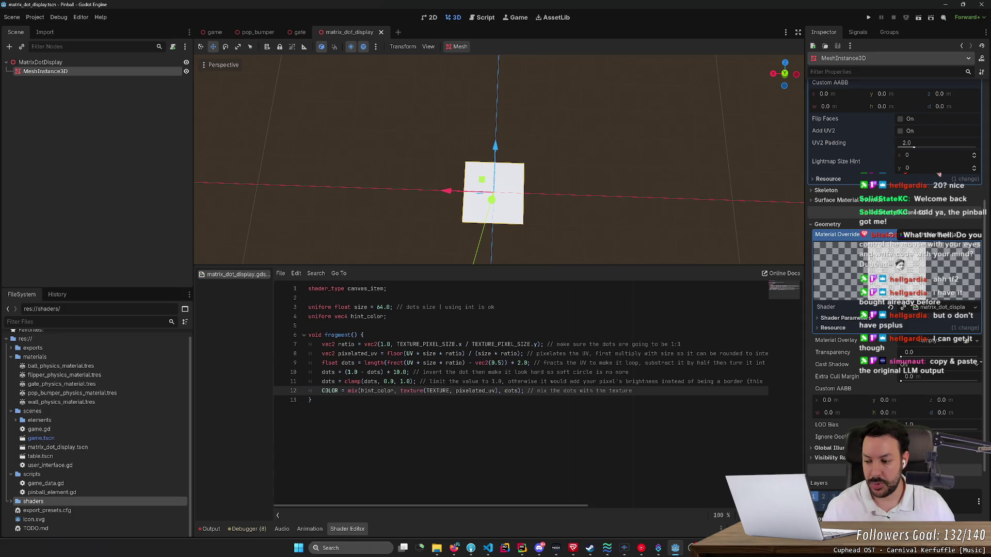
In Shader Parameters, set Hint Color x to 1.0 and raise Size above 64.
scroll(499, 160, up, 3)
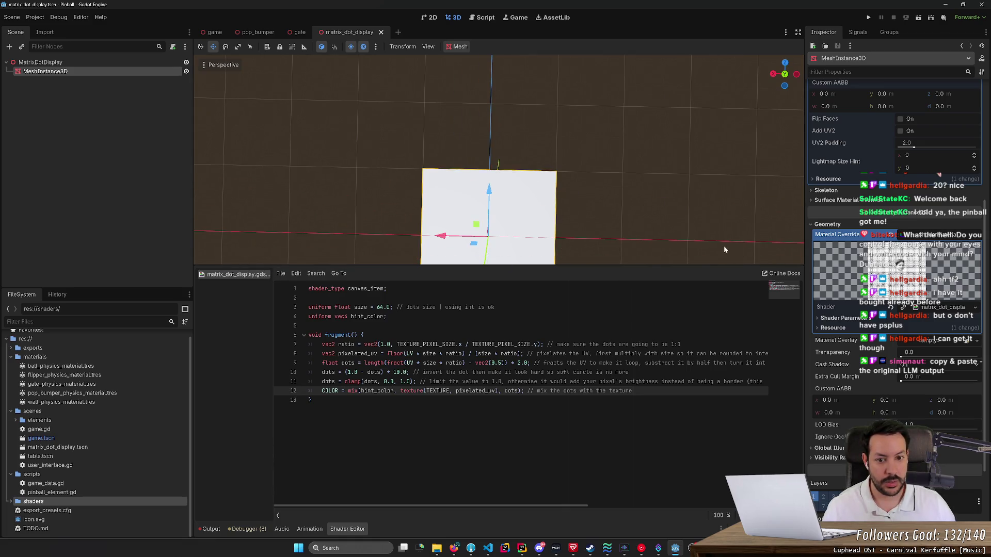
click(830, 319)
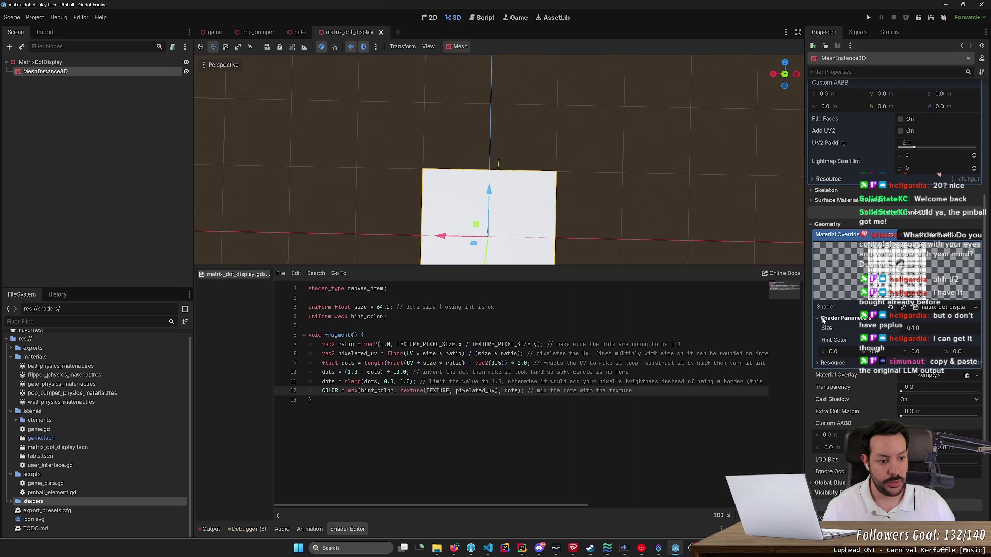
drag(833, 352, 877, 351)
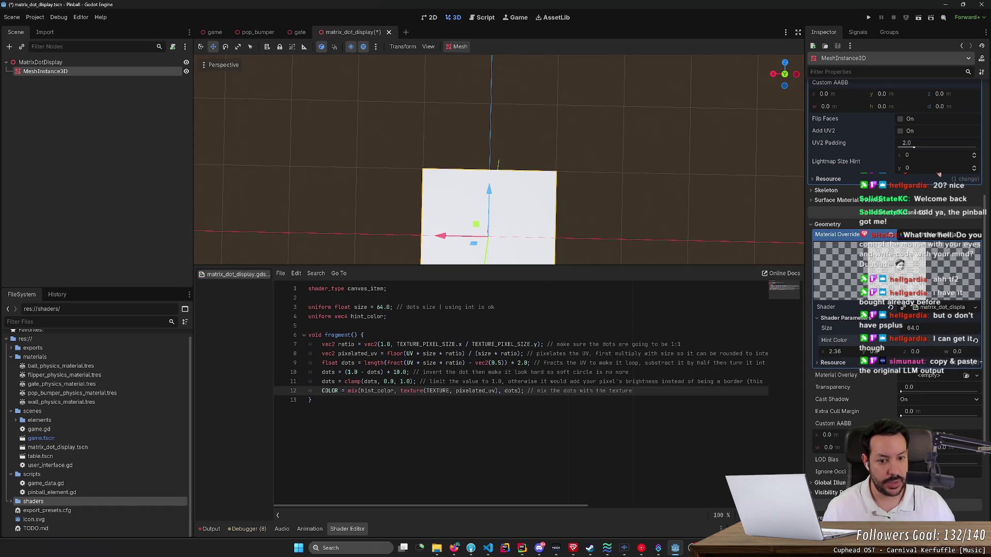
text(1)
key(Tab)
key(Tab)
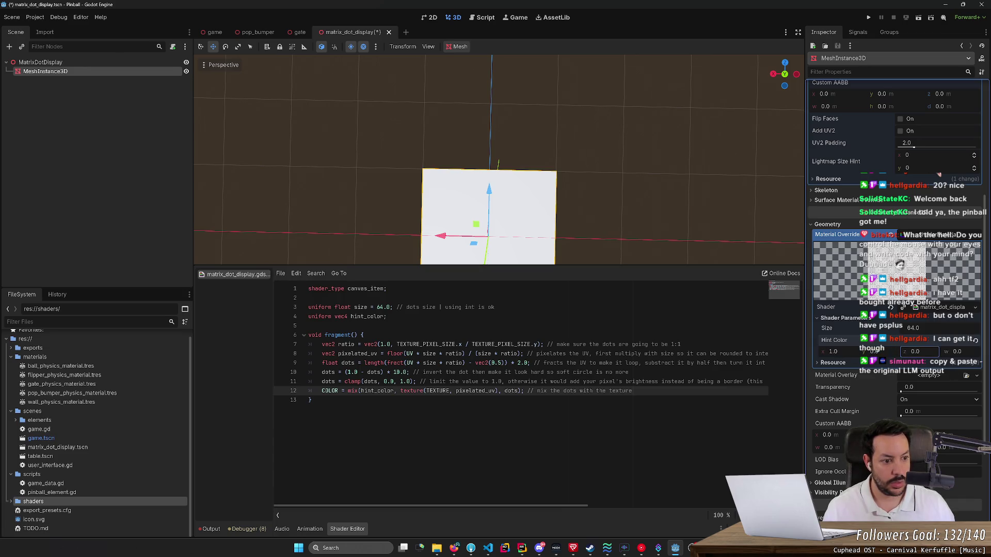
mouse_move(917, 331)
mouse_down()
mouse_move(932, 332)
mouse_move(920, 332)
mouse_up()
Check the LED/Dot Matrix shader page in the browser, then return to Godot.
key(alt+Tab)
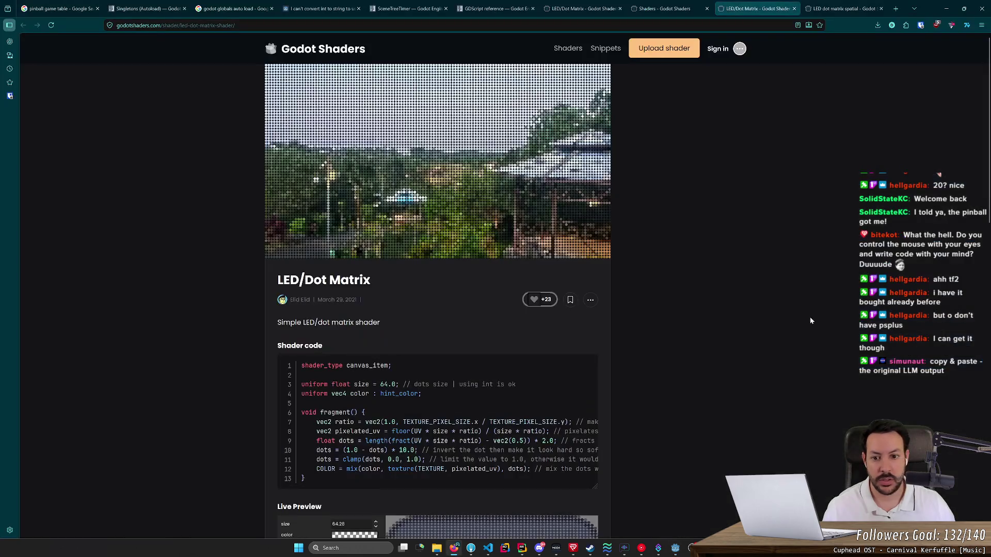
scroll(484, 401, down, 1)
mouse_move(444, 308)
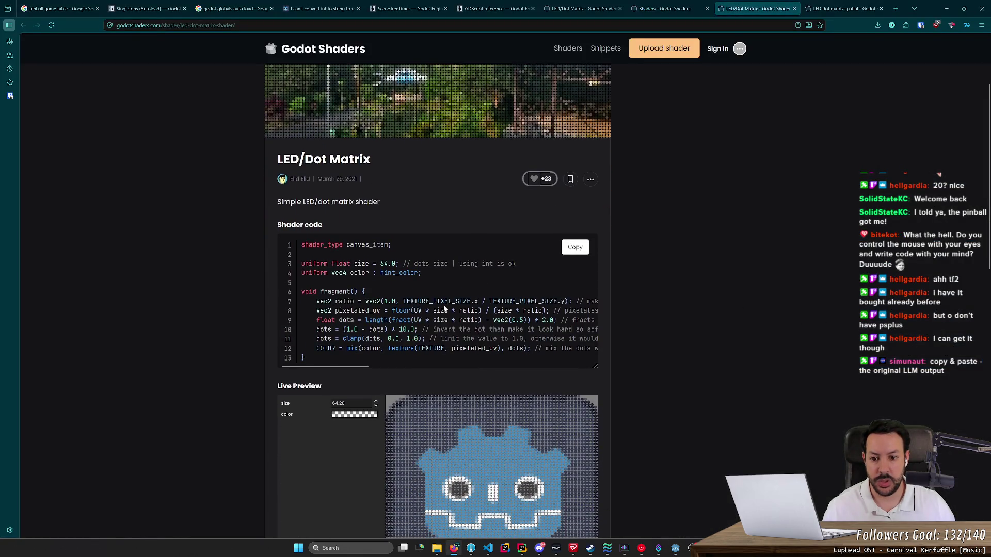
scroll(444, 309, down, 2)
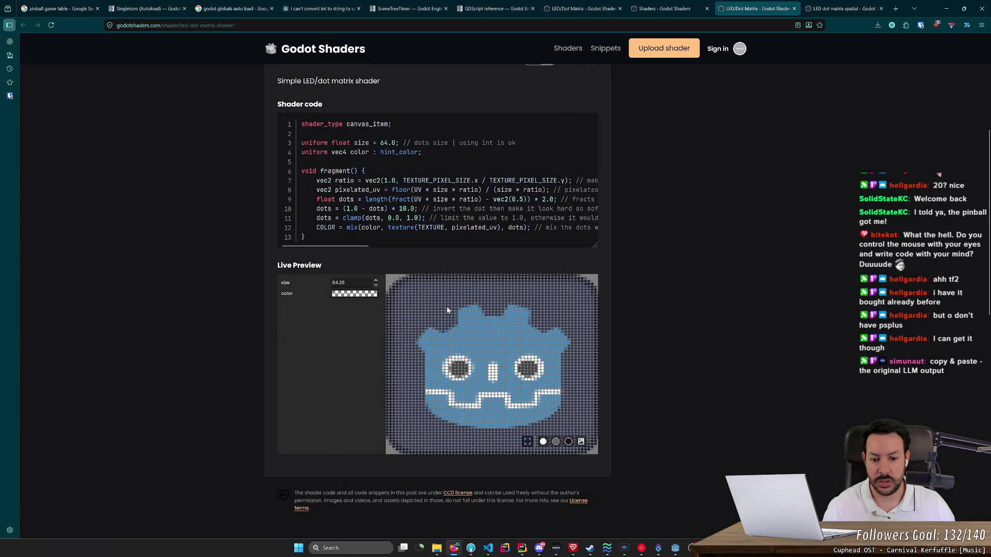
key(alt+Tab)
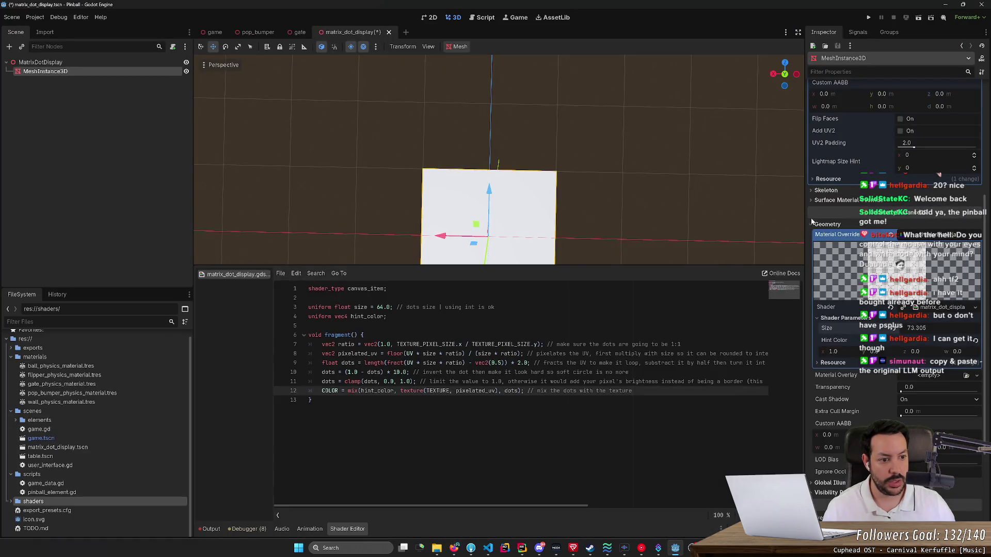
Assign a new StandardMaterial3D to Surface Material Override slot 0 as a trial.
scroll(823, 214, up, 3)
scroll(827, 212, up, 2)
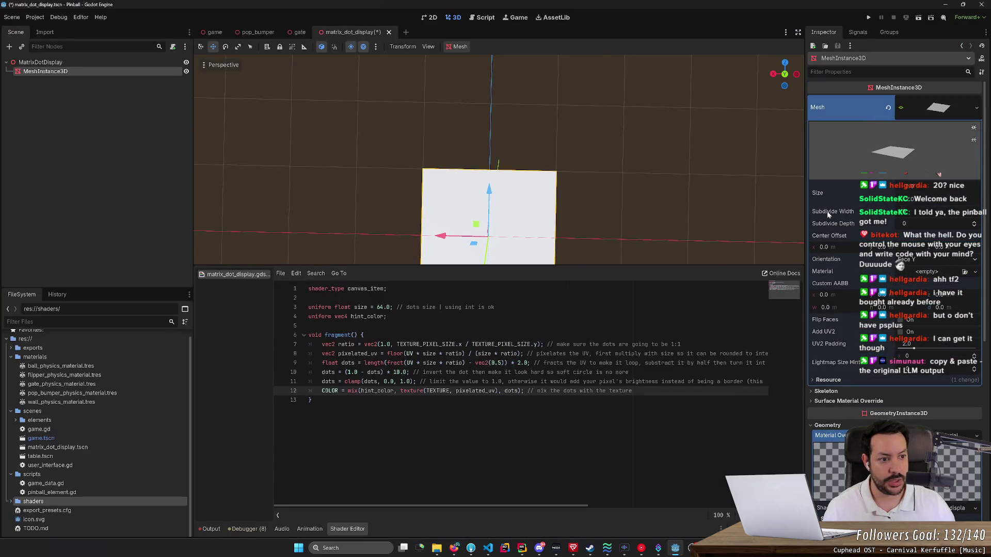
click(936, 110)
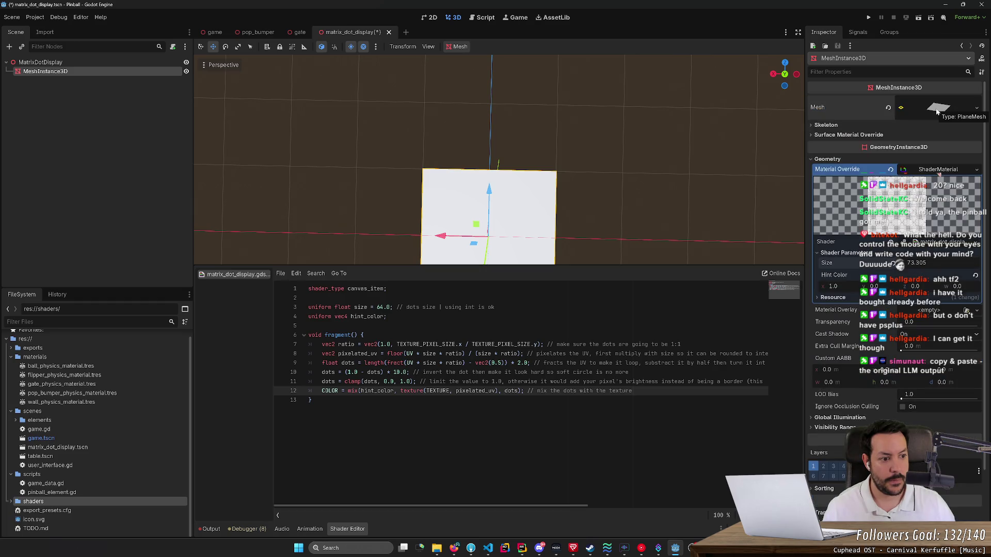
click(850, 136)
click(850, 137)
click(831, 136)
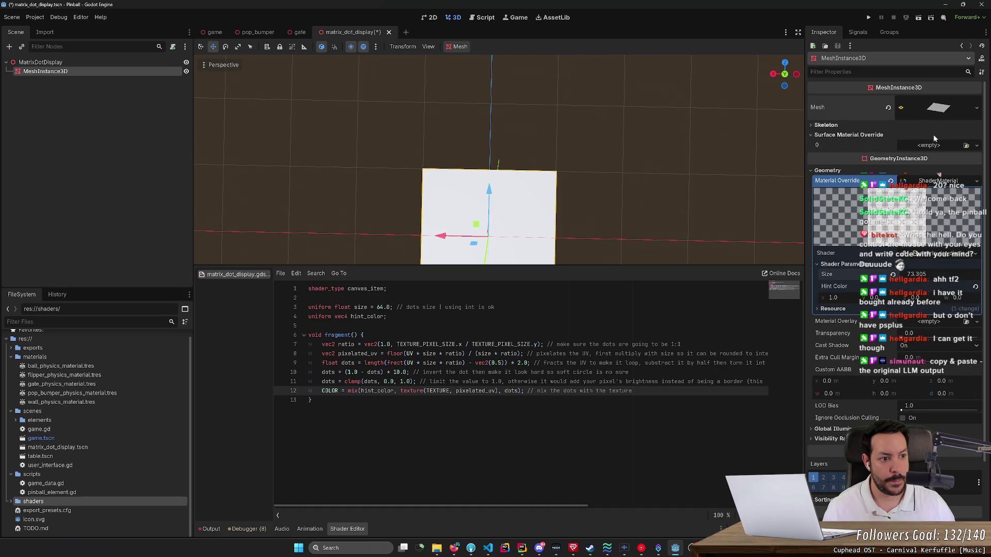
click(977, 145)
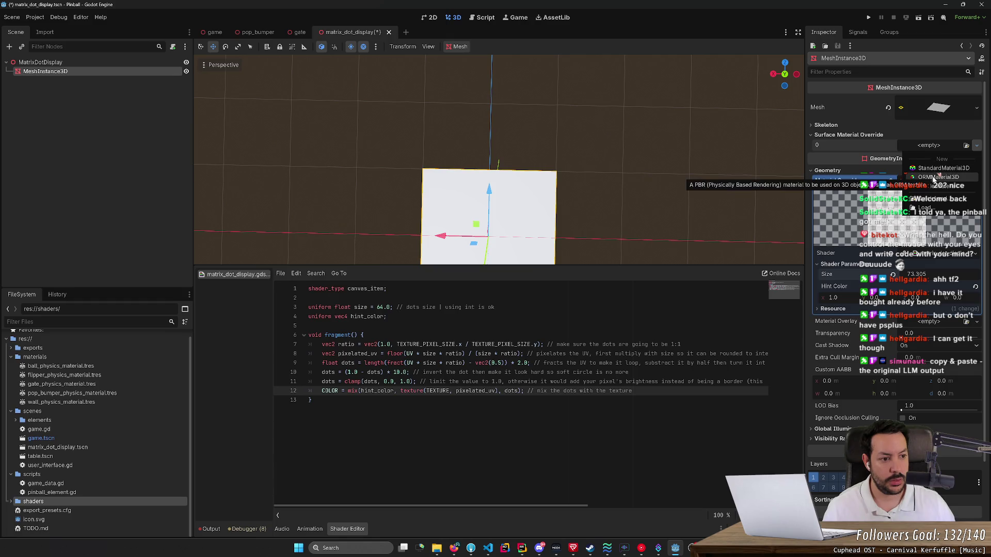
click(935, 168)
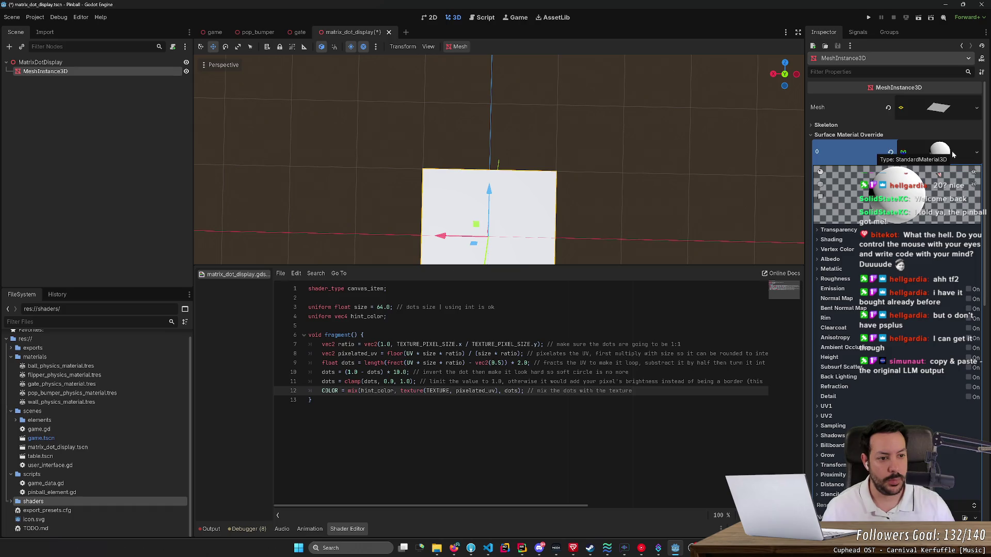
Clear Surface Material Override slot 0 back to empty and save the scene.
key(Delete)
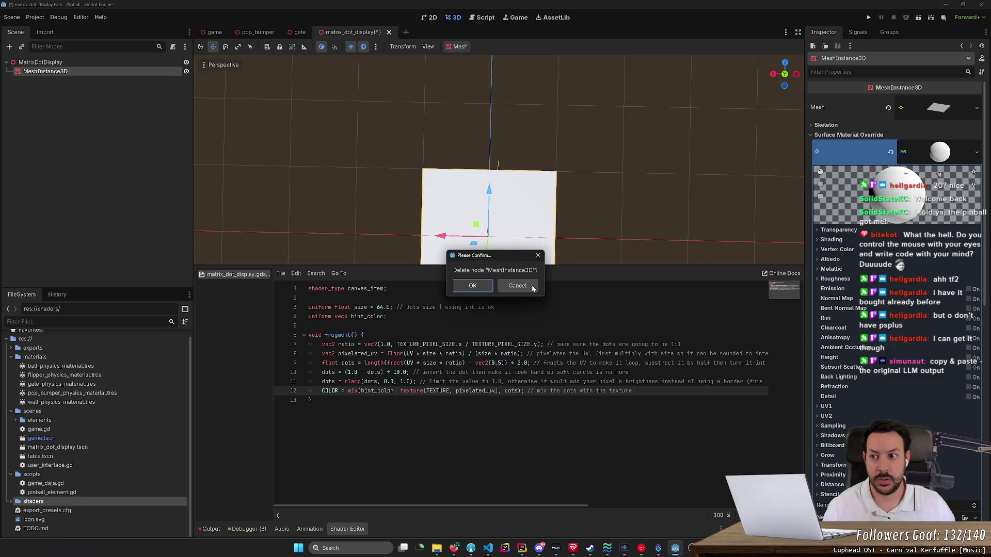
click(531, 285)
click(976, 152)
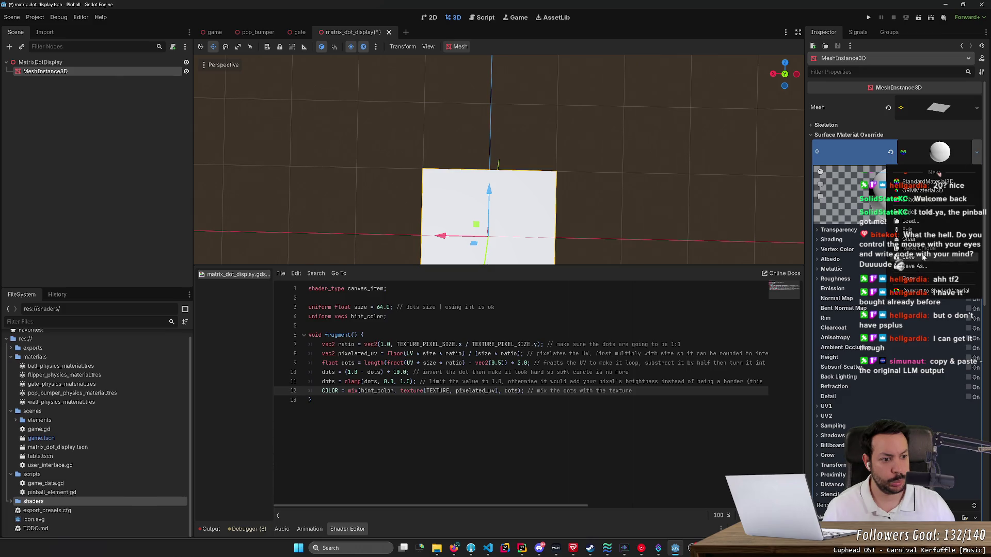
click(910, 239)
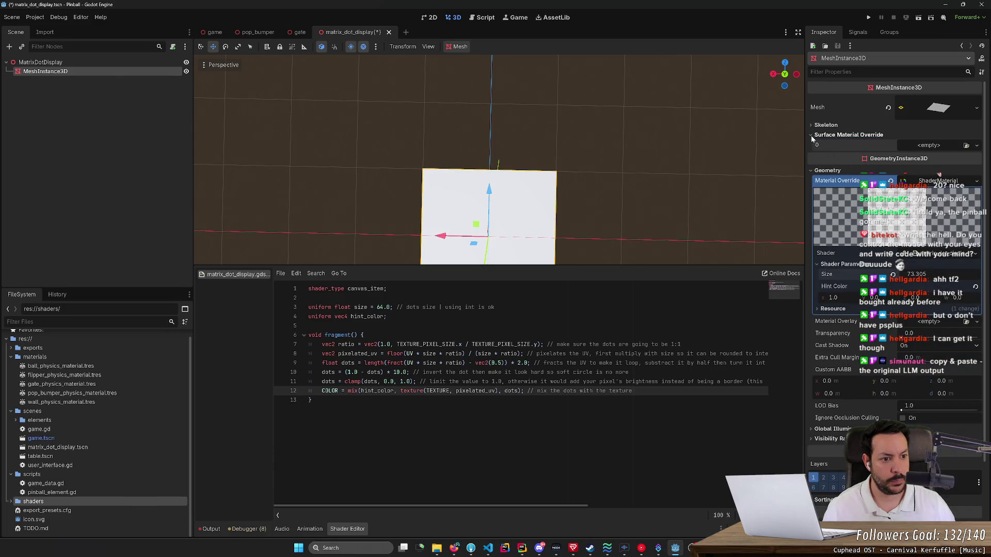
click(811, 135)
key(ctrl+s)
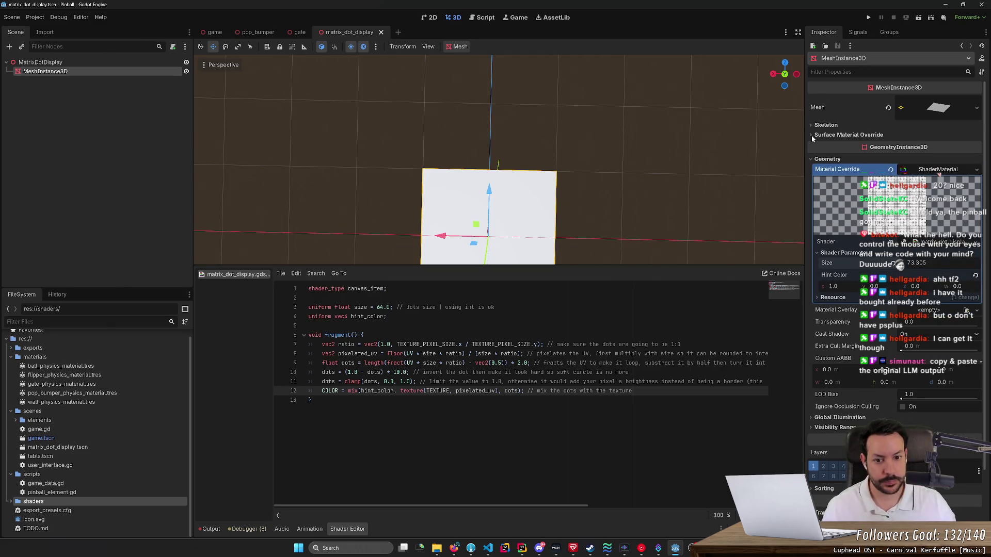
Deselect the MeshInstance3D and orbit the view around the plane.
click(656, 187)
mouse_move(656, 187)
mouse_down()
mouse_move(542, 155)
mouse_move(495, 201)
mouse_up()
key(e)
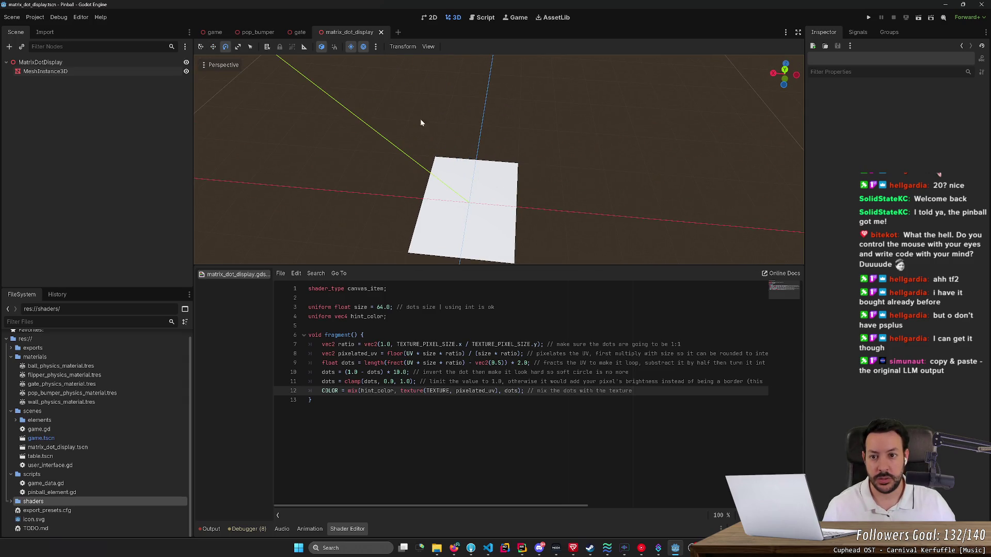
View the plane from the top, select the MeshInstance3D and clear its geometry Material Override.
key(KP_7)
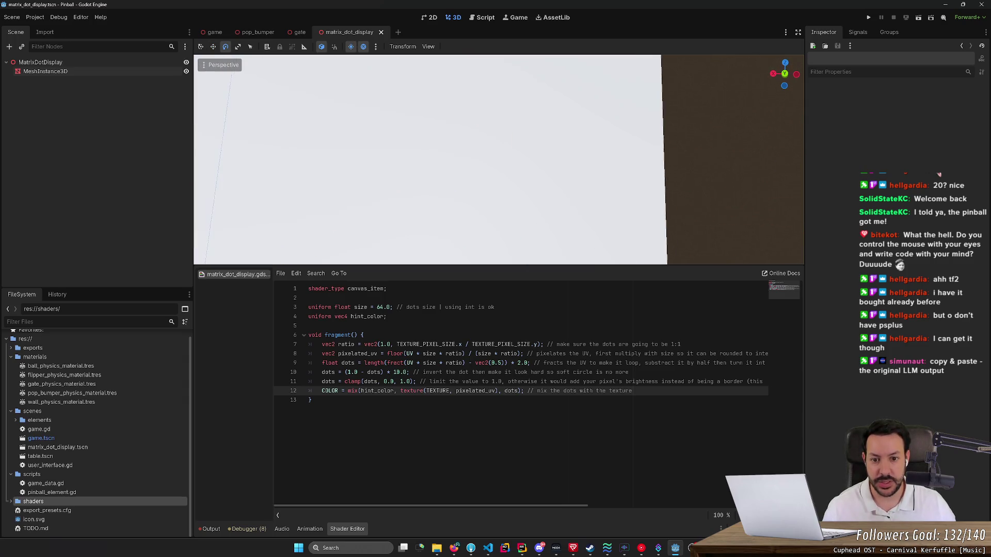
click(496, 149)
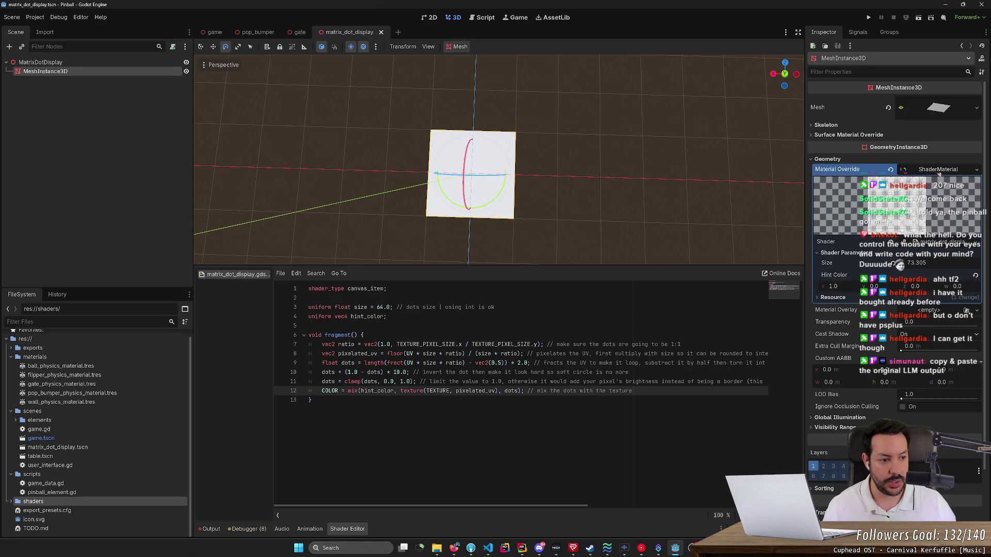
click(826, 159)
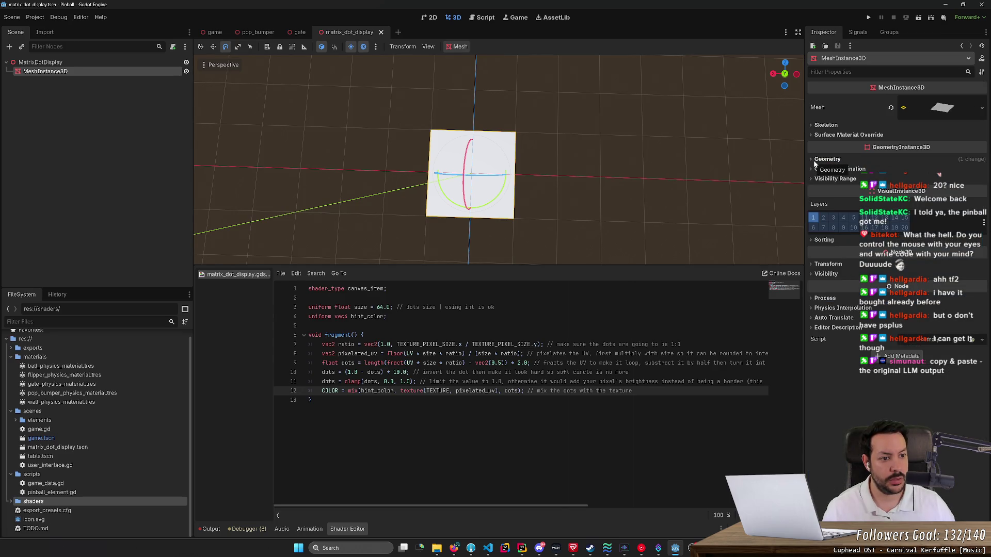
click(815, 161)
click(815, 160)
click(811, 135)
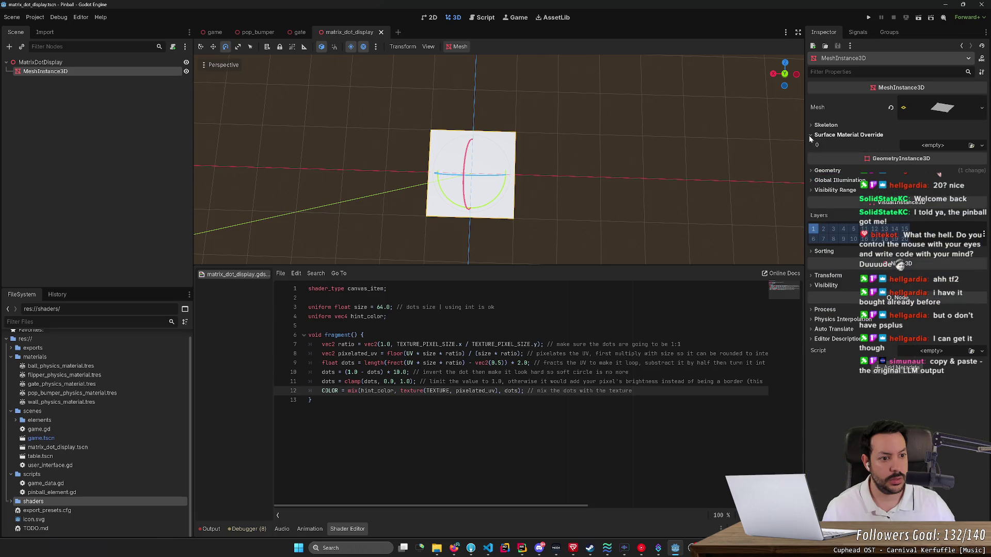
click(816, 173)
click(941, 182)
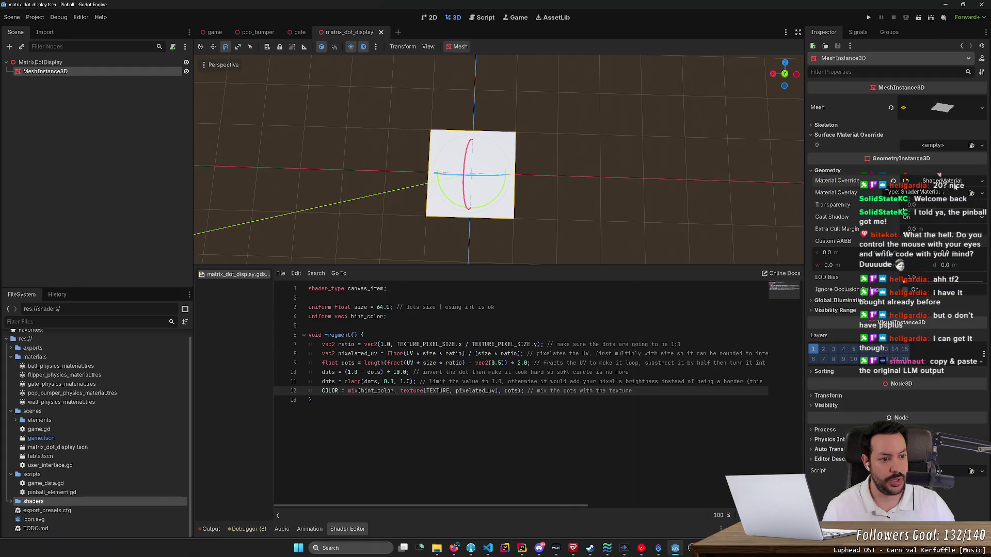
click(969, 185)
right_click(969, 188)
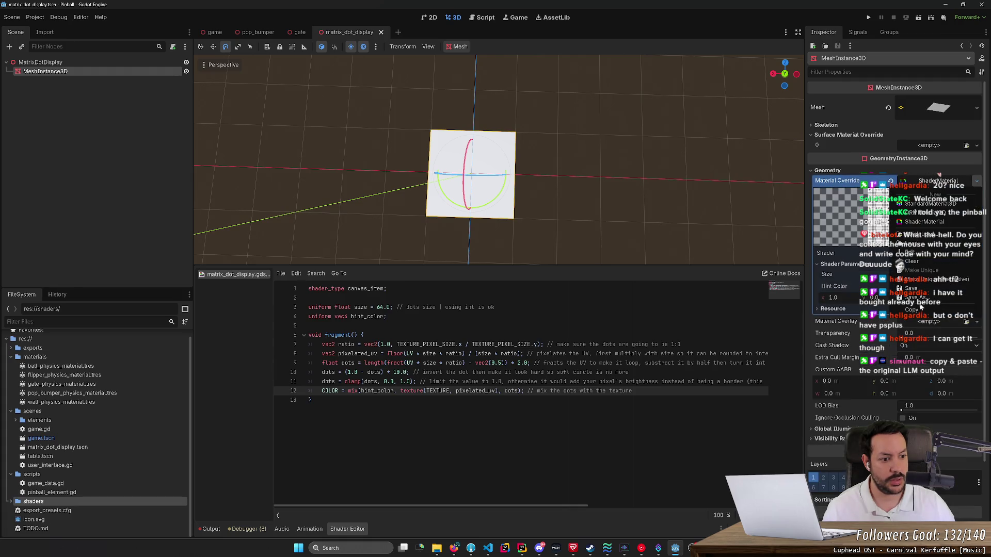
click(921, 262)
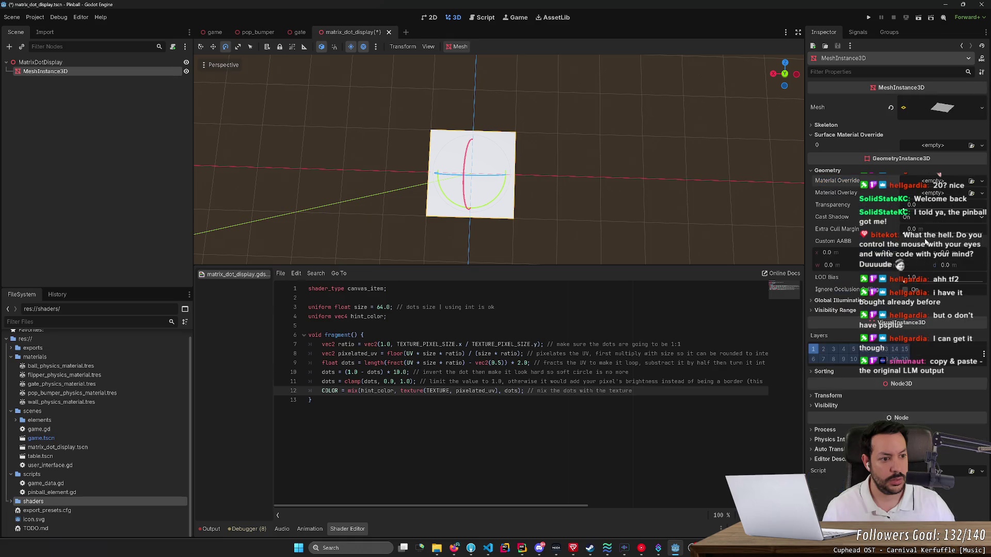
Give surface slot 0 a new ShaderMaterial with matrix_dot_display.gdshader and save the scene.
click(983, 146)
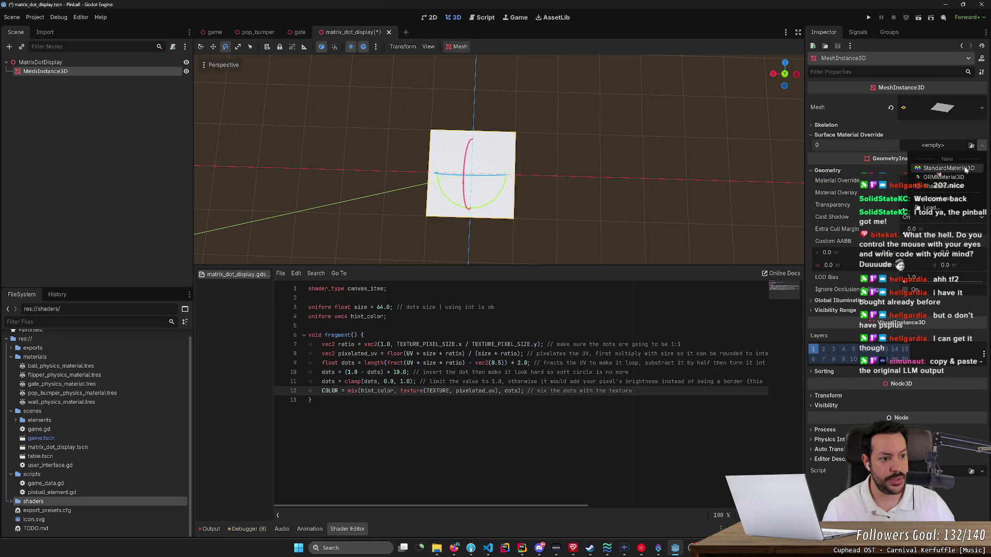
click(934, 186)
click(964, 231)
click(965, 231)
click(964, 230)
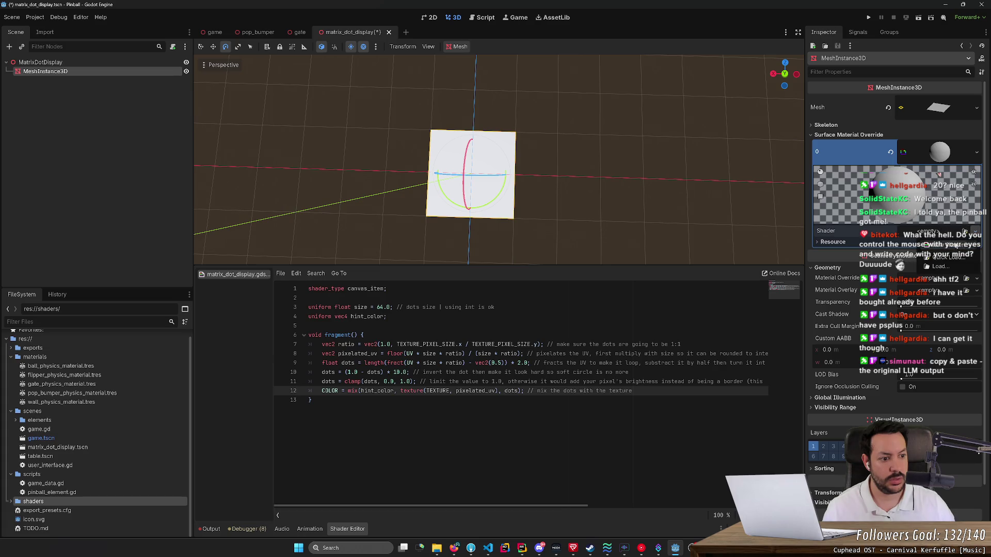
click(942, 257)
double_click(438, 187)
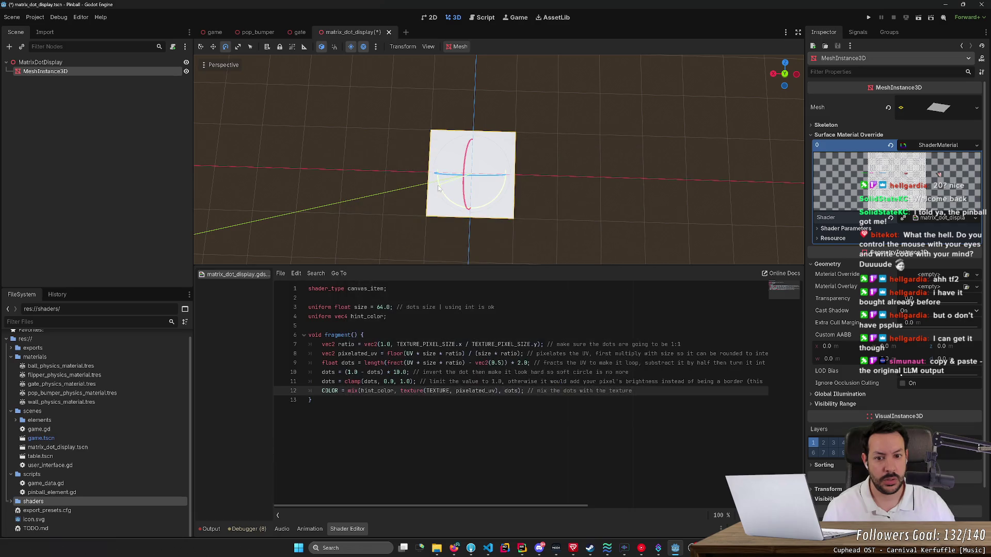
key(ctrl+s)
drag(726, 214, 526, 283)
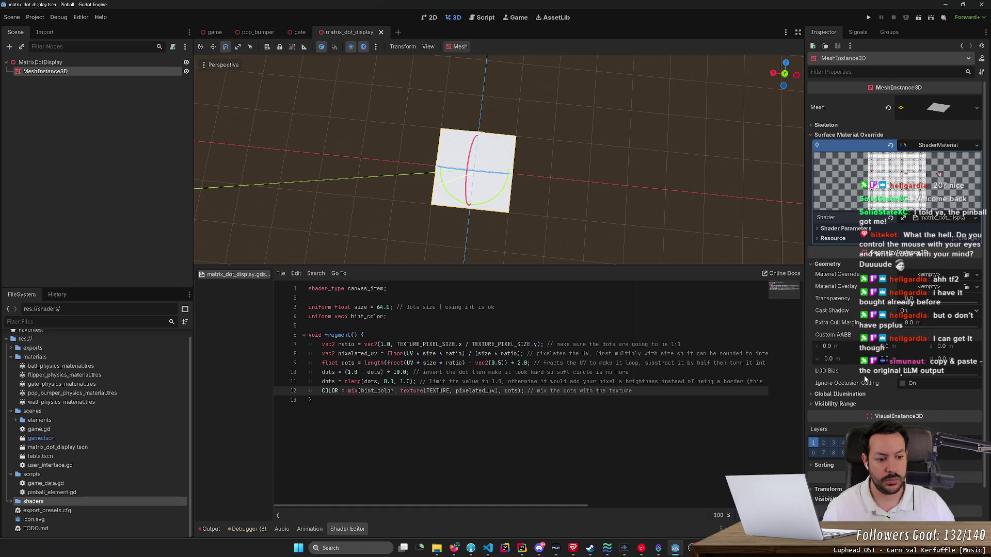
scroll(865, 380, down, 2)
scroll(827, 308, up, 2)
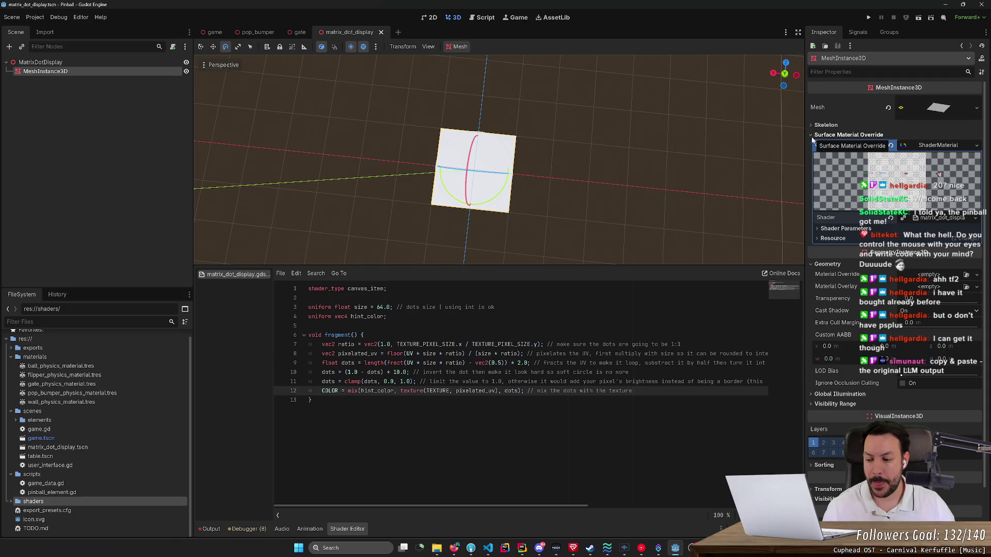
drag(568, 181, 508, 173)
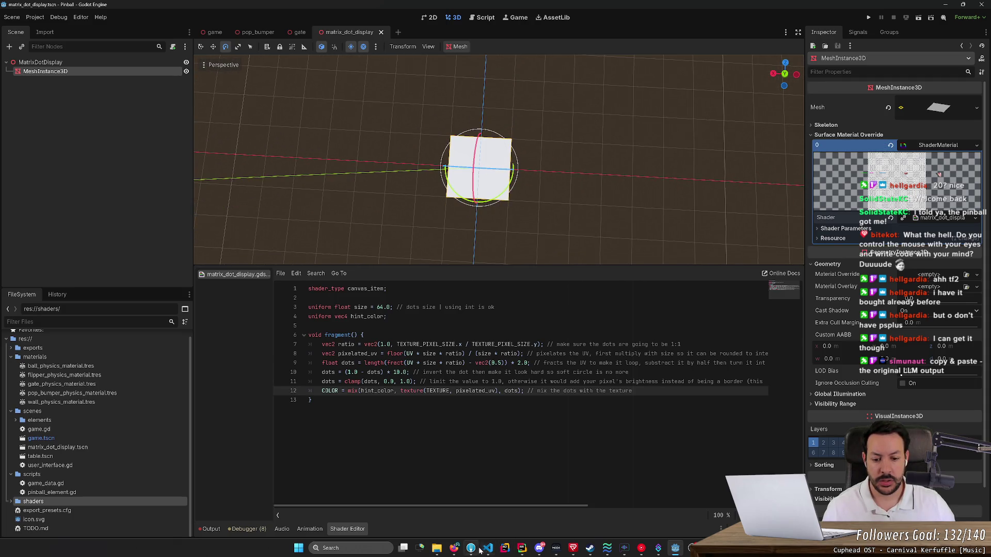
mouse_move(480, 550)
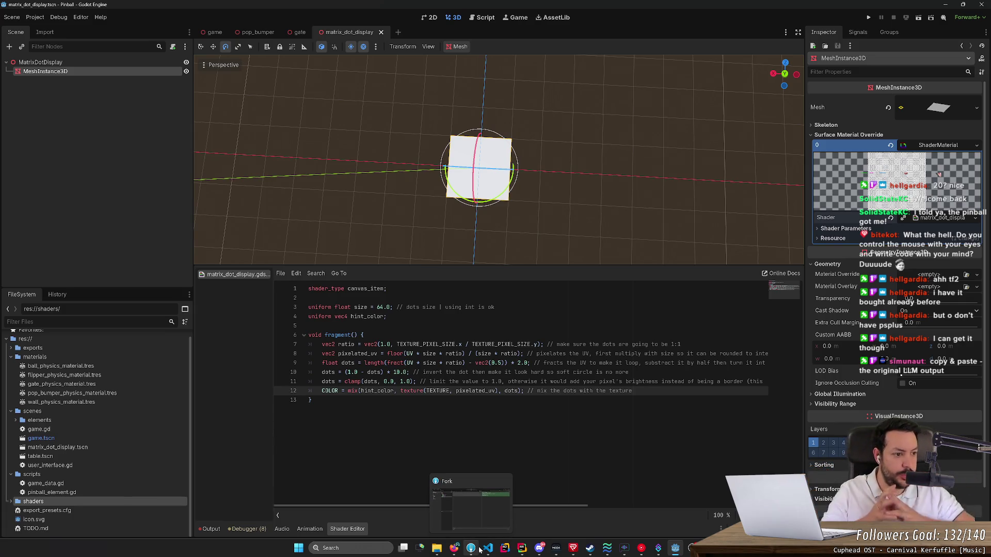
mouse_move(568, 190)
mouse_down()
mouse_move(497, 274)
mouse_move(500, 243)
mouse_move(550, 238)
mouse_up()
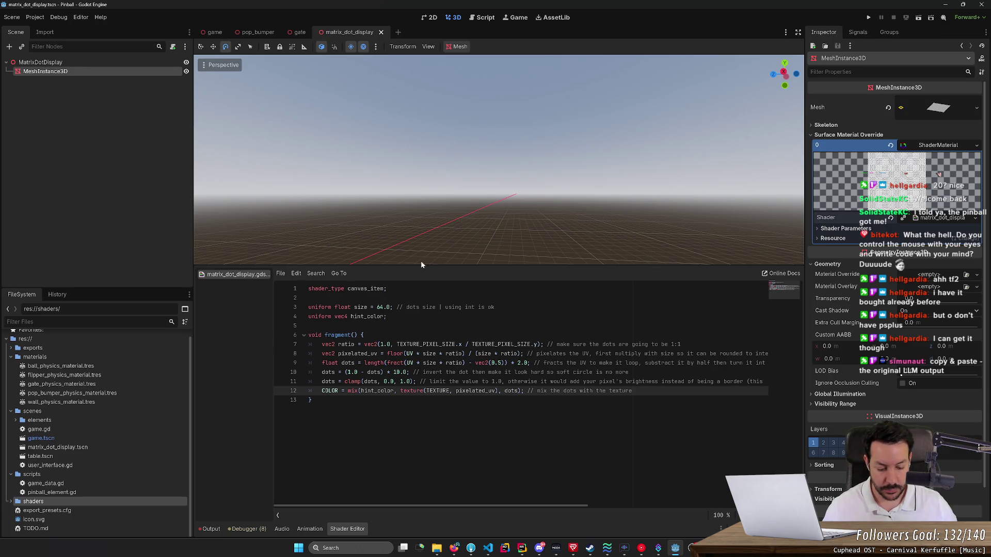
key(f)
mouse_move(495, 176)
mouse_down()
mouse_move(527, 185)
mouse_move(466, 166)
mouse_up()
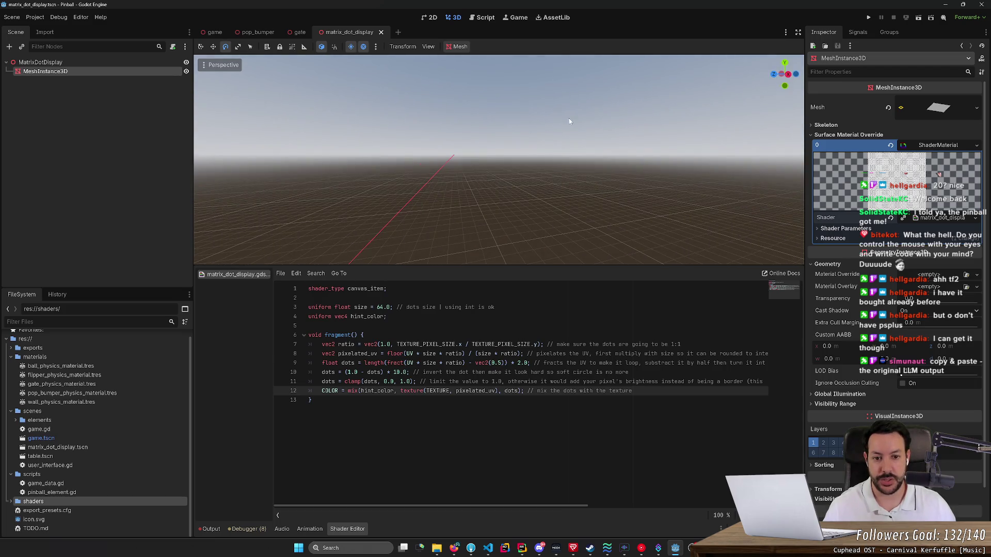
Clear the ShaderMaterial from Surface Material Override slot 0.
drag(570, 121, 481, 165)
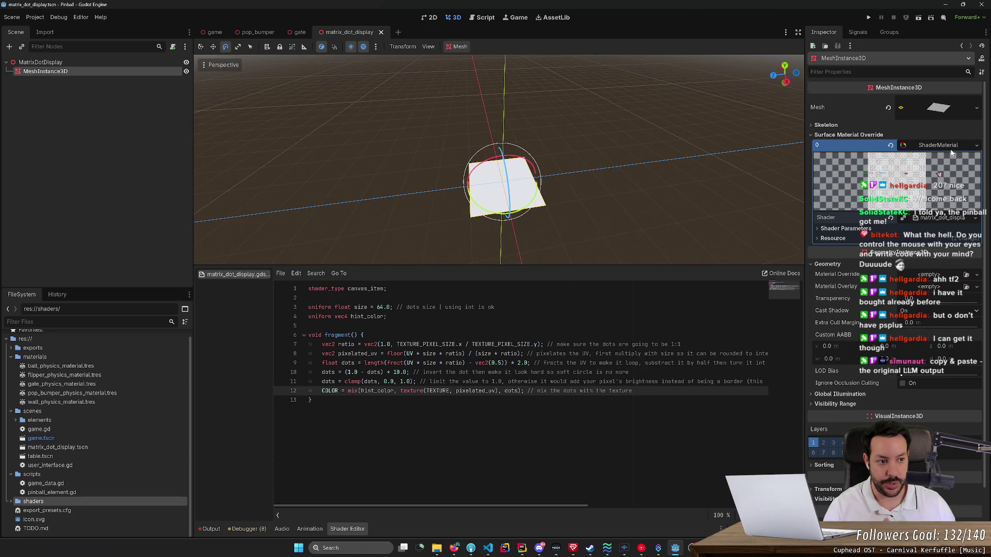
click(949, 147)
click(950, 148)
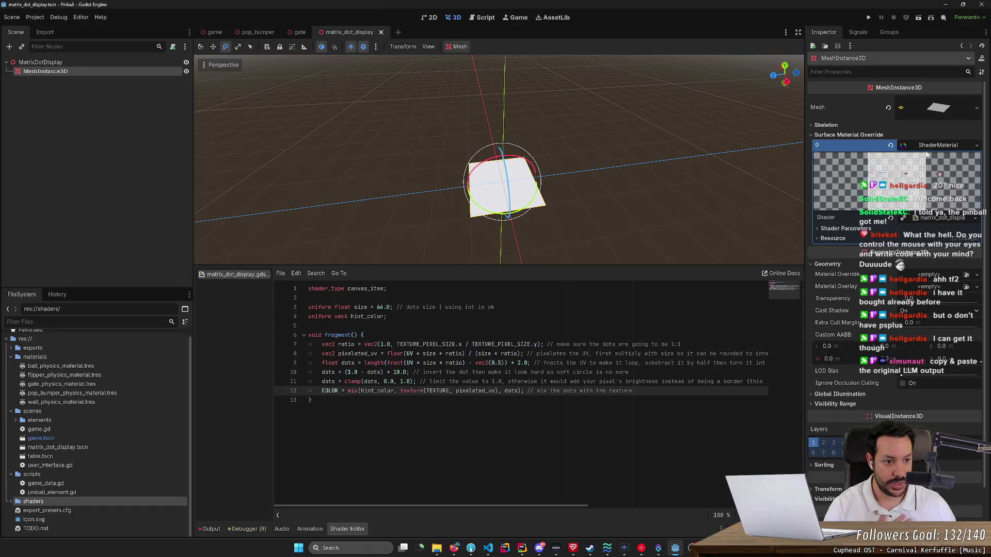
click(977, 147)
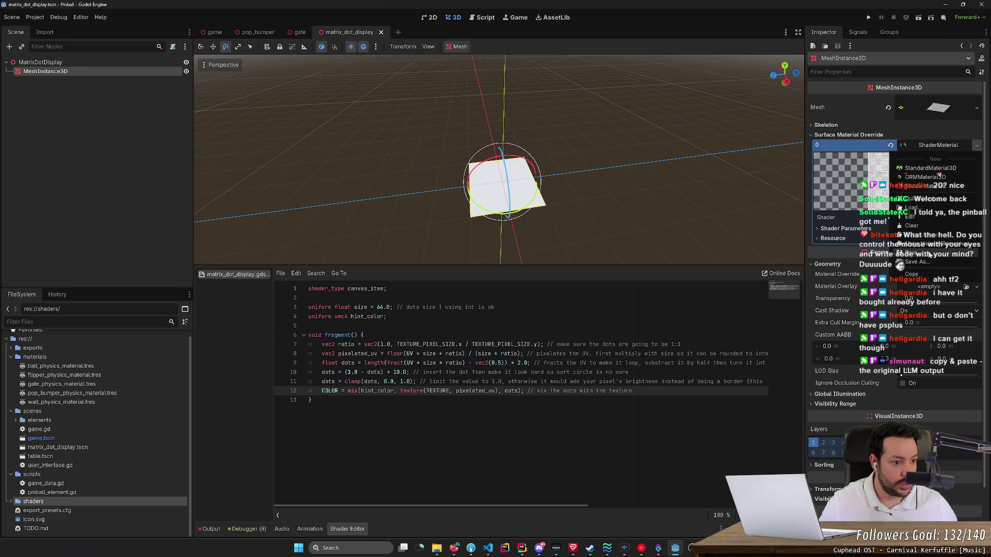
click(925, 228)
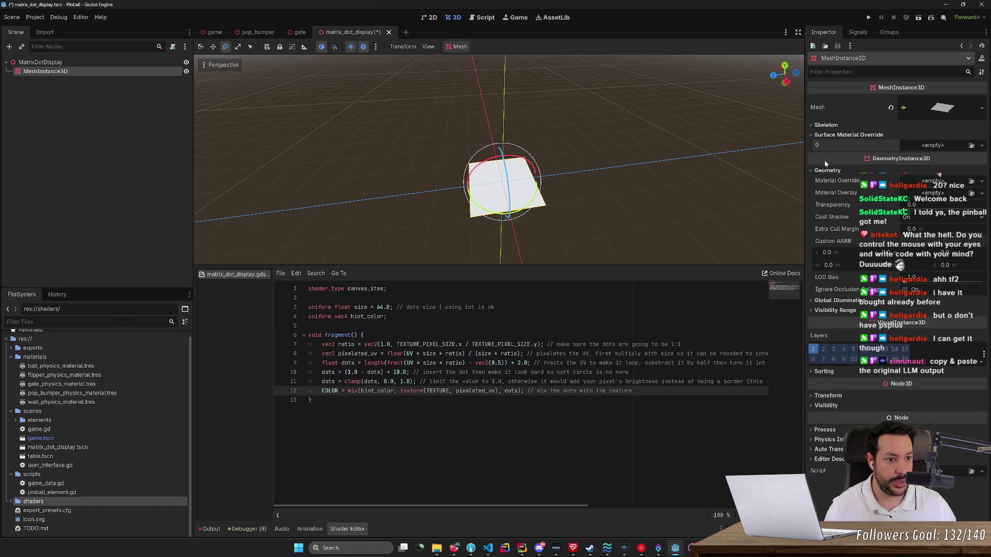
click(867, 135)
In the browser, view the LED dot matrix spatial tab and search 'godot write to texture'.
key(alt+Tab)
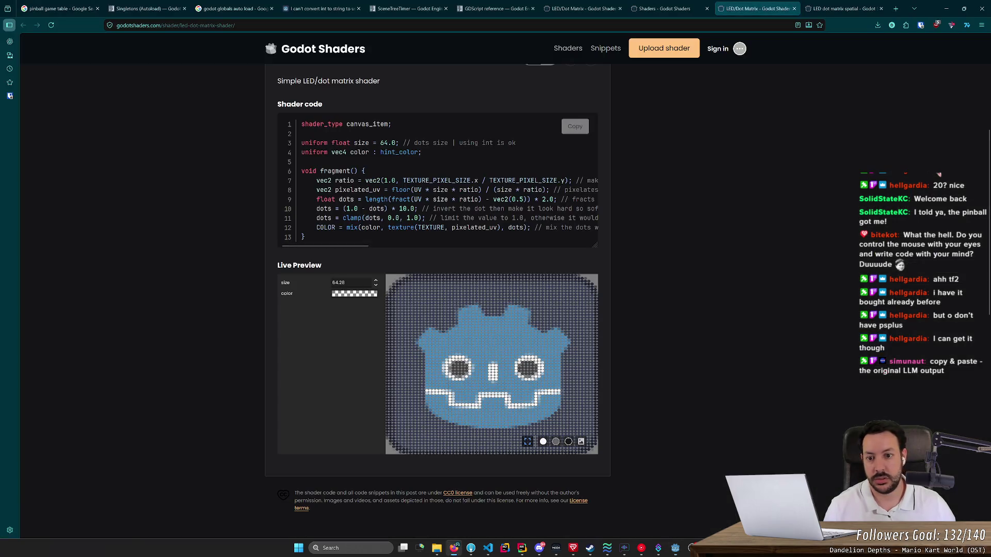
click(434, 27)
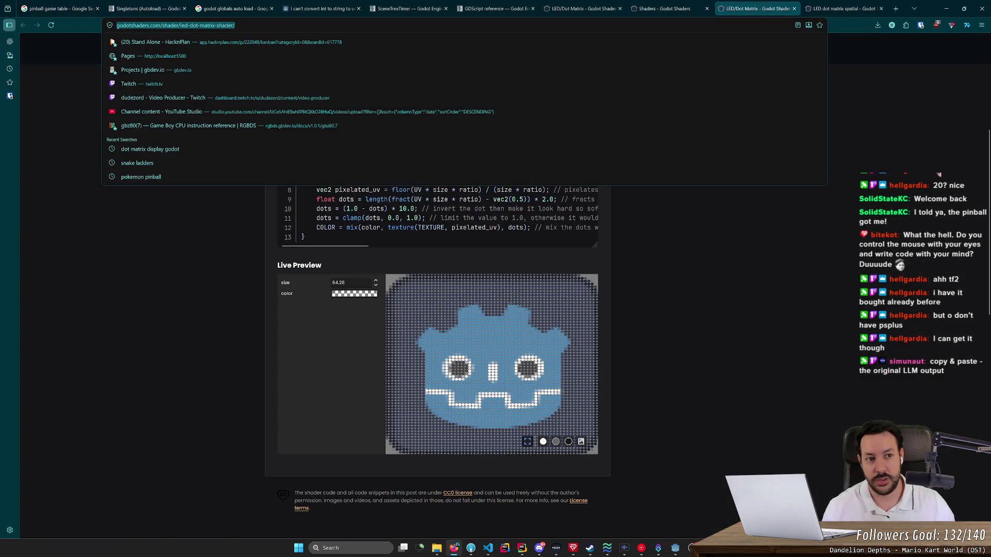
click(856, 11)
click(795, 24)
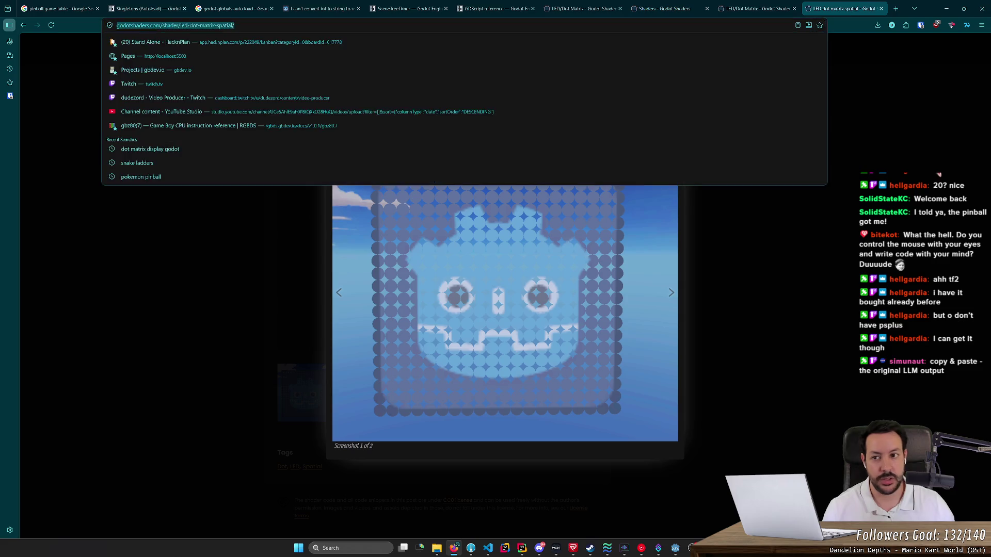
text(godot write to texture)
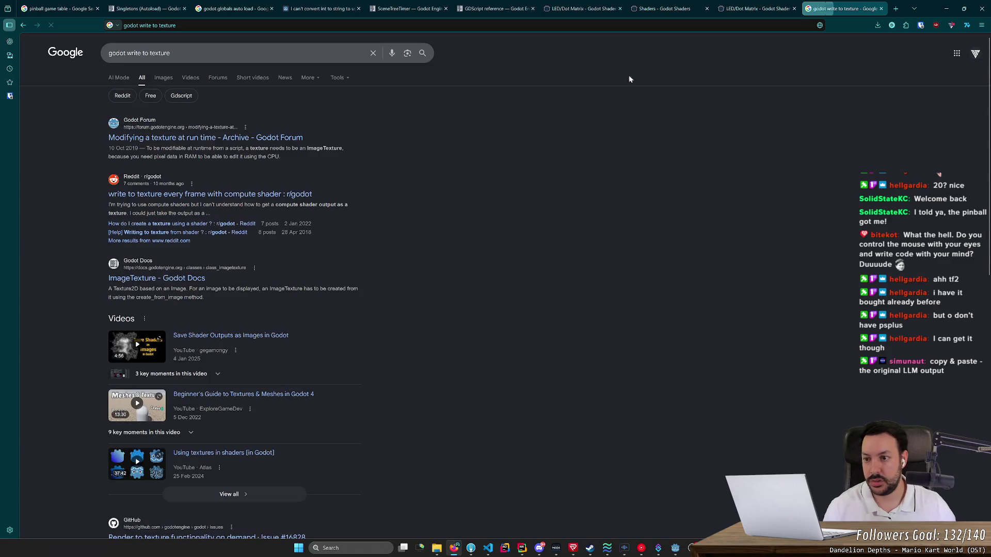
Look through the forum, Reddit and ImageTexture documentation results for 'godot write to texture'.
click(271, 145)
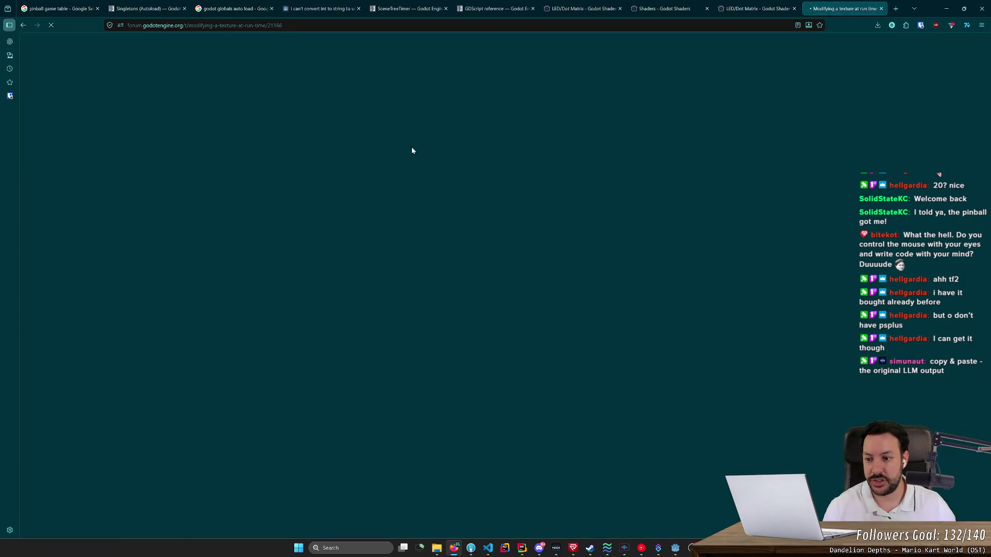
key(alt+Left)
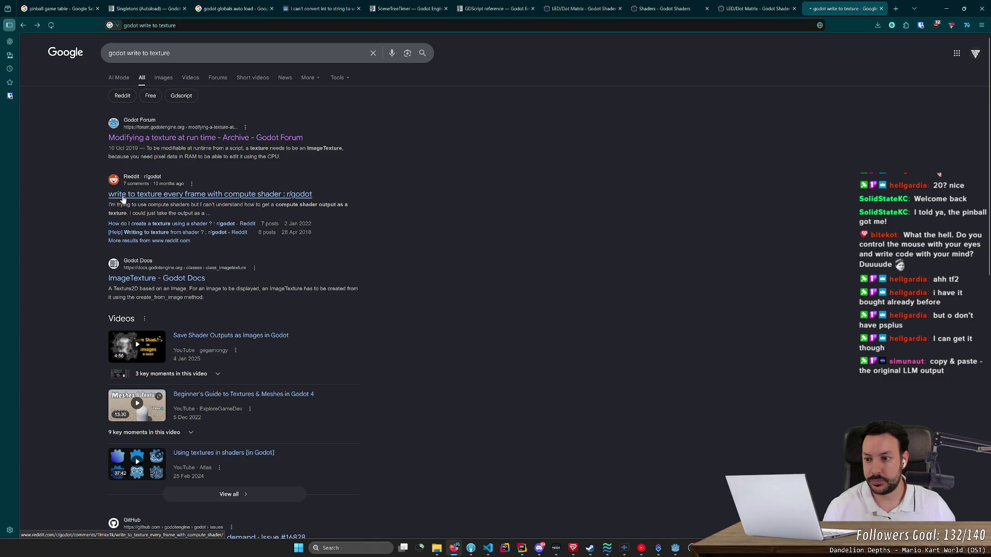
click(140, 195)
key(alt+Left)
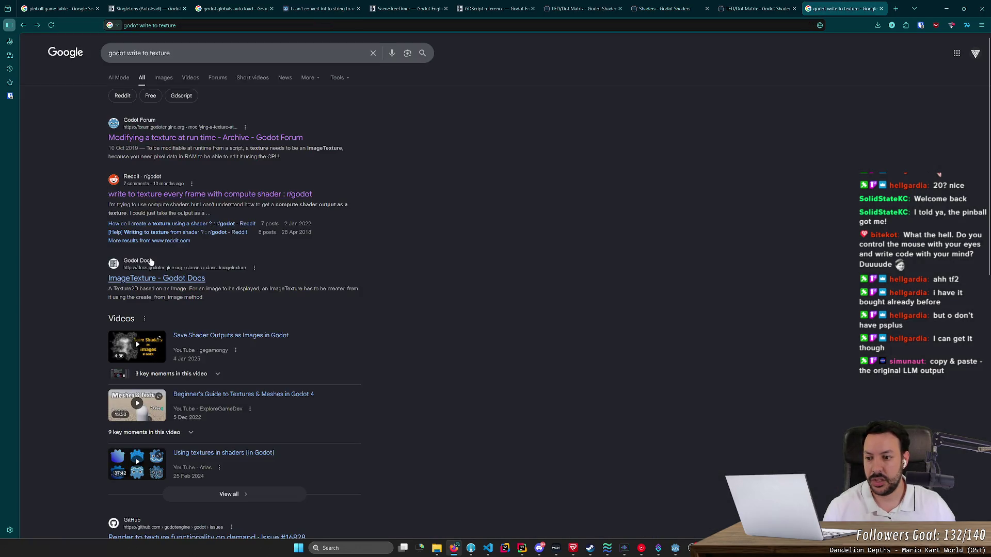
click(138, 276)
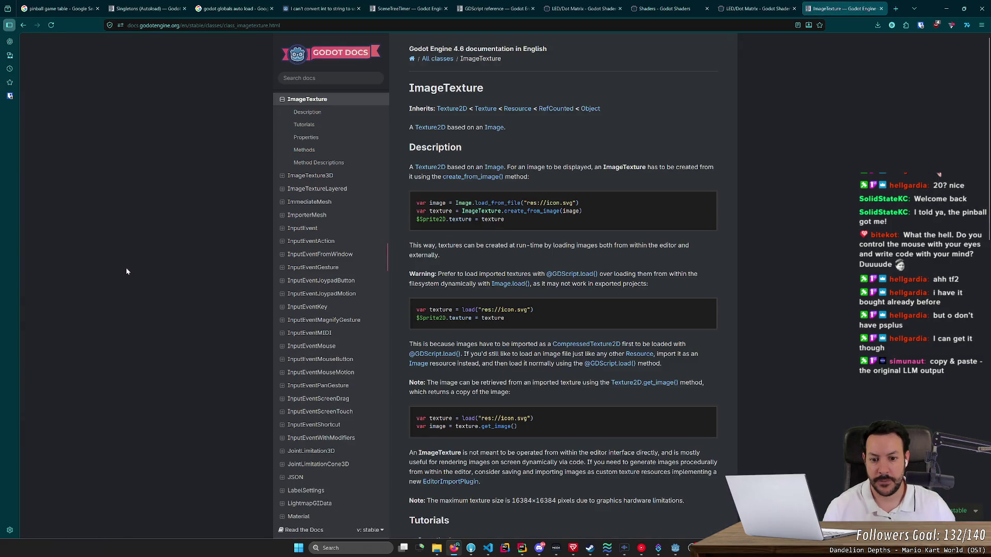
scroll(127, 271, down, 4)
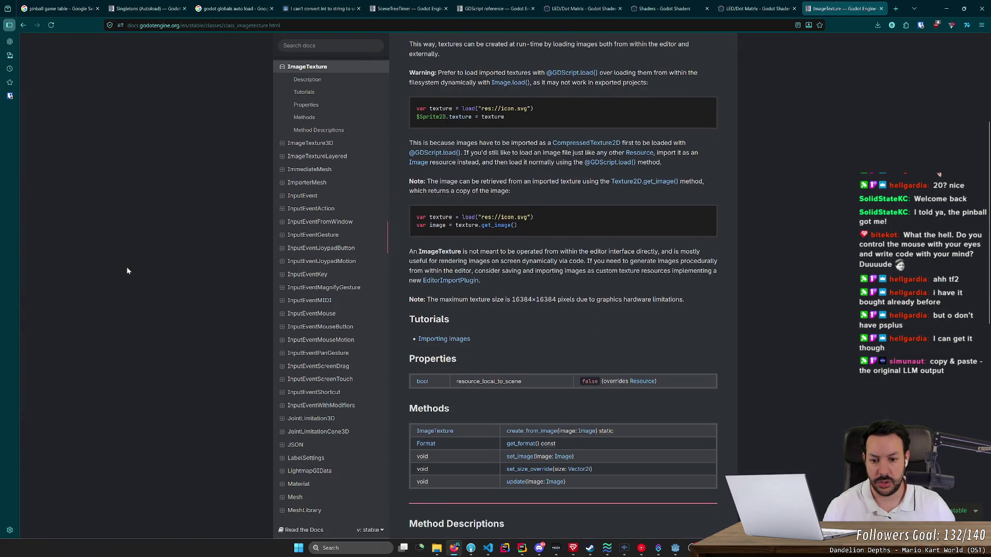
key(alt+Left)
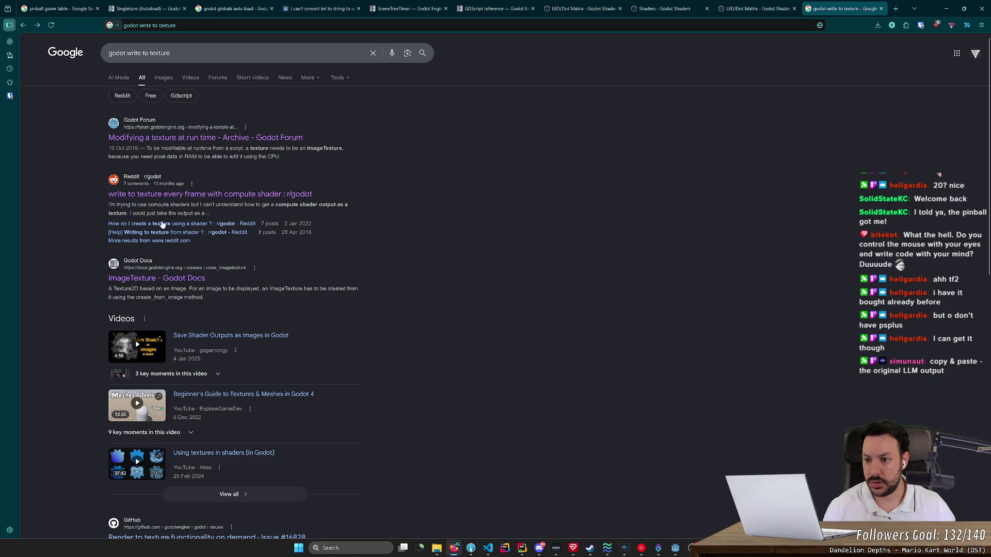
Search 'godot dynamic texture' and open the forum topic 'Need to fill a Texture2D dynamically'.
double_click(159, 53)
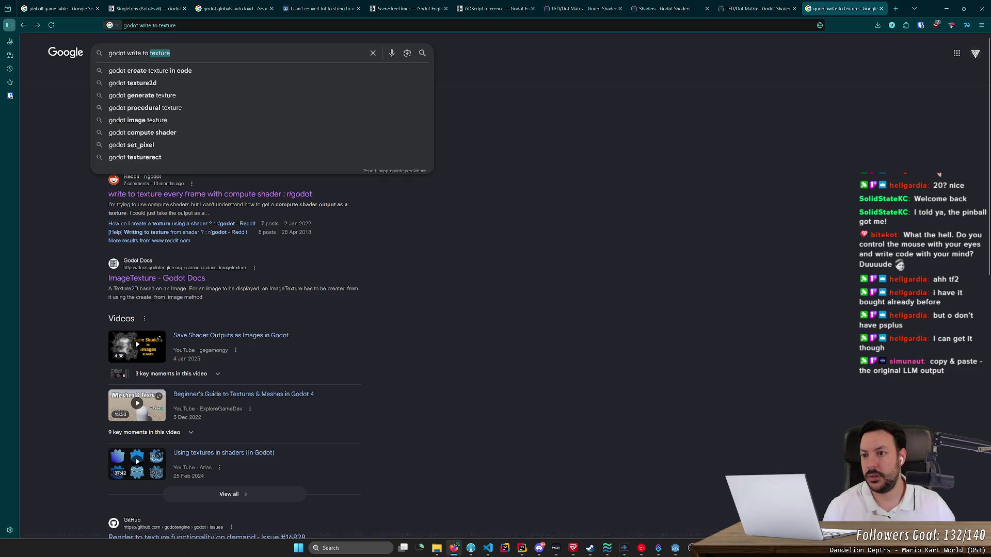
drag(127, 53, 171, 53)
text(dynamic texture)
key(Return)
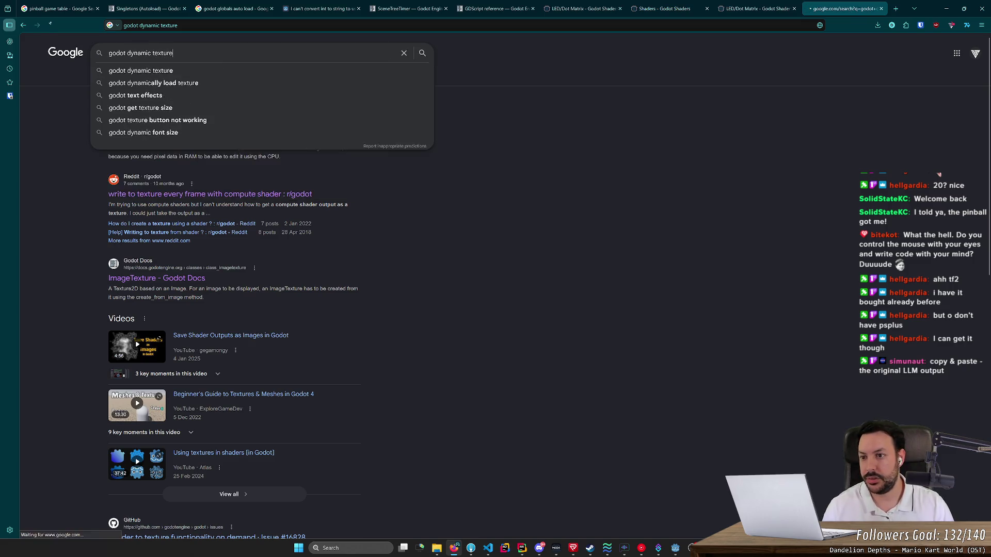
click(170, 119)
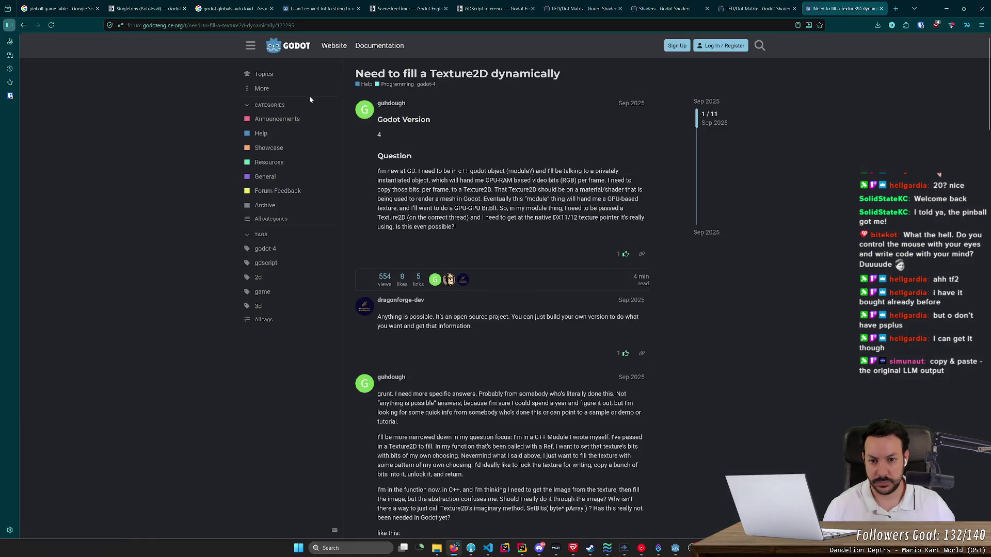
Read the thread's question and play the result video of the texture-update example.
scroll(320, 178, down, 3)
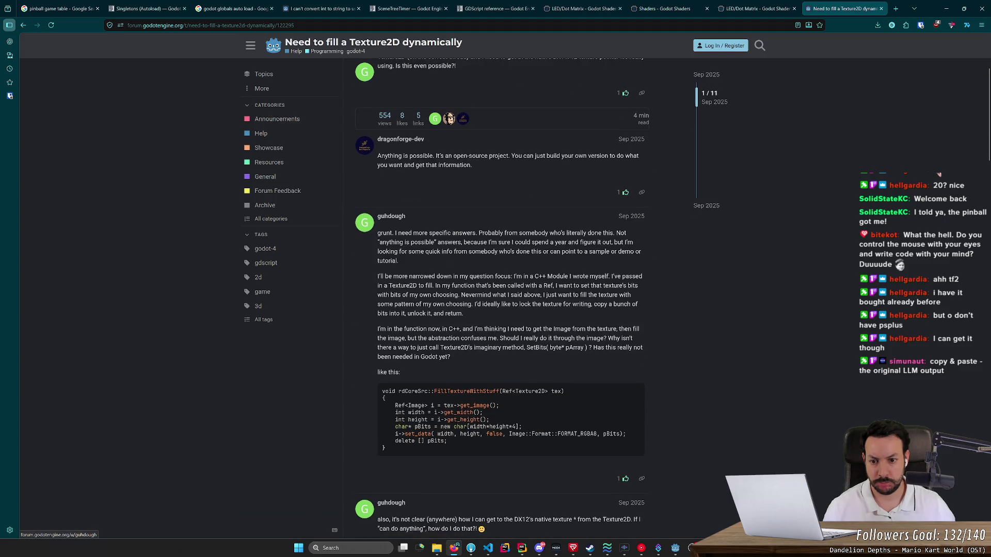
scroll(388, 219, up, 2)
scroll(425, 251, up, 1)
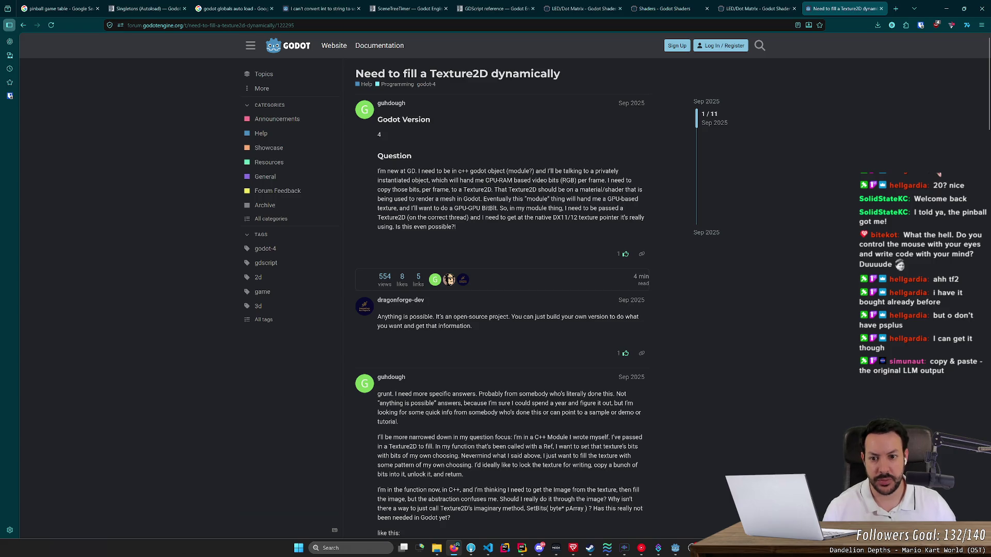
mouse_move(458, 180)
mouse_down()
mouse_move(590, 200)
mouse_move(467, 182)
mouse_move(533, 190)
mouse_move(539, 205)
mouse_up()
scroll(539, 206, down, 5)
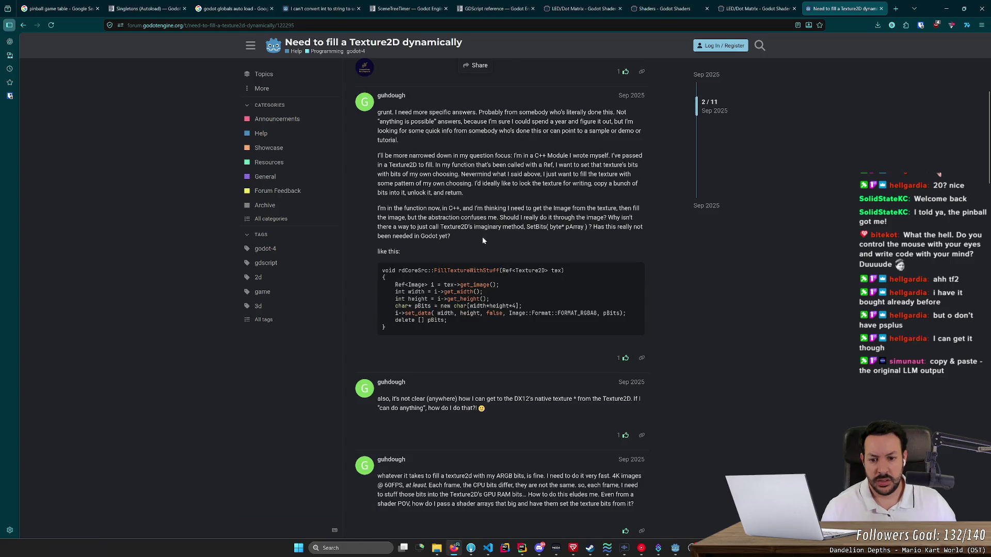
scroll(474, 237, down, 10)
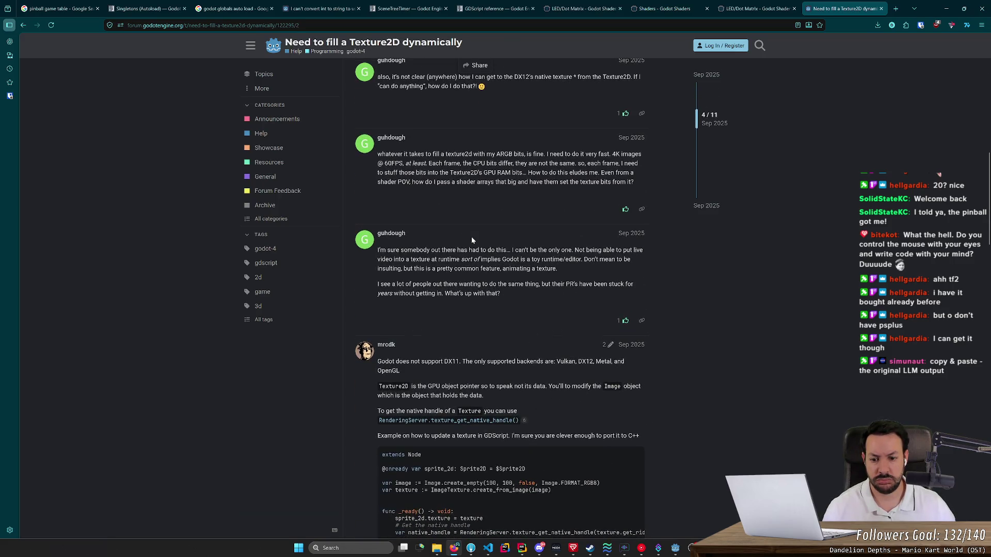
scroll(504, 504, down, 3)
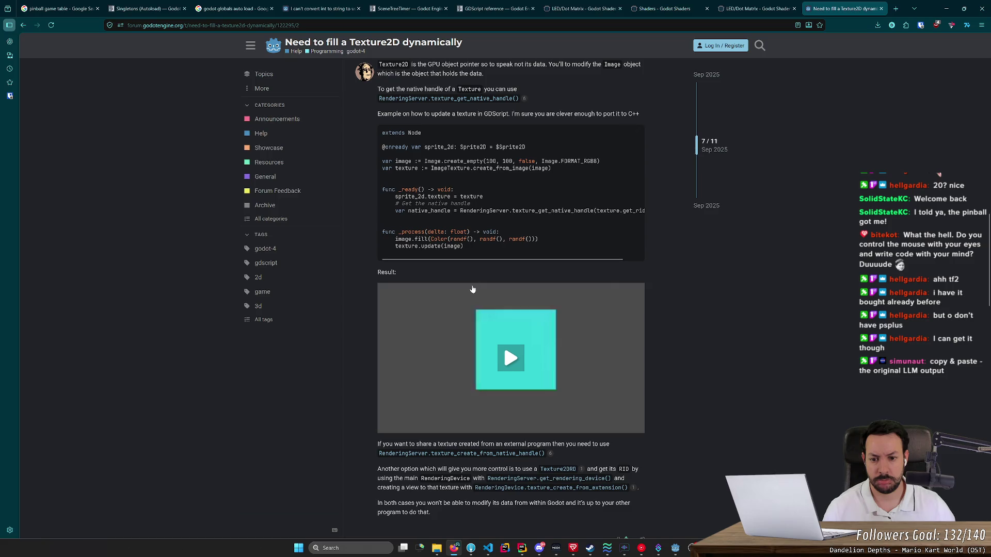
click(521, 363)
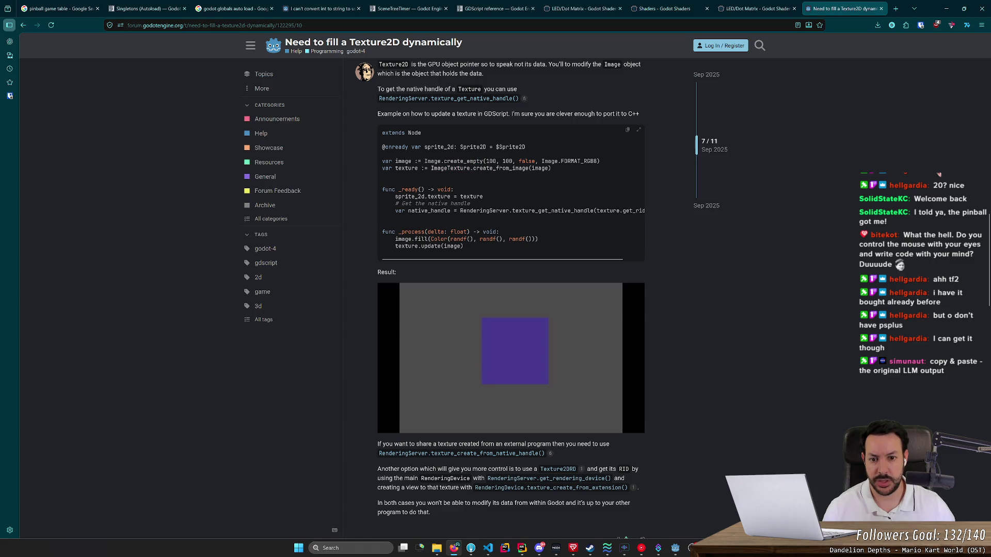
Inspect the GDScript code example, replay the result video, then go back to the Google results.
scroll(511, 191, right, 1)
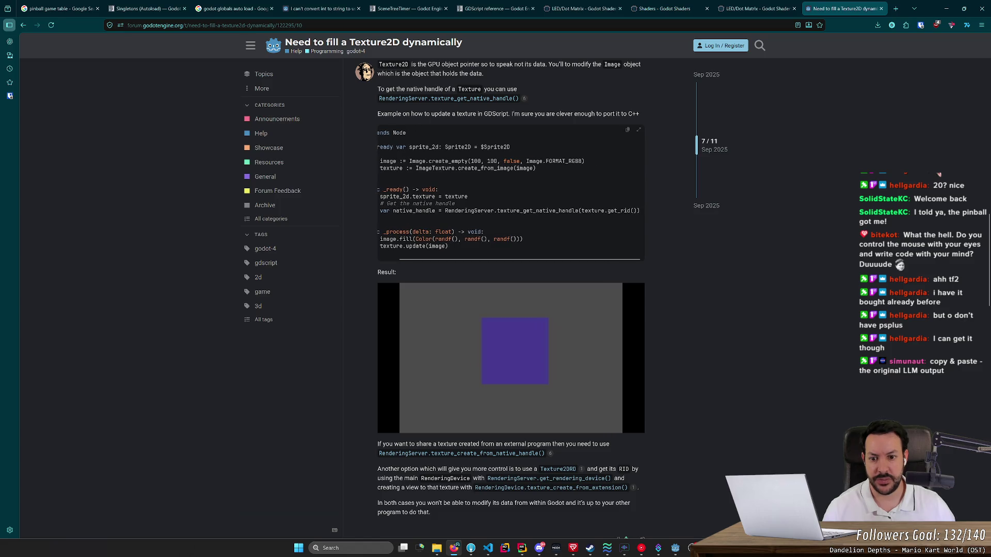
scroll(511, 191, left, 1)
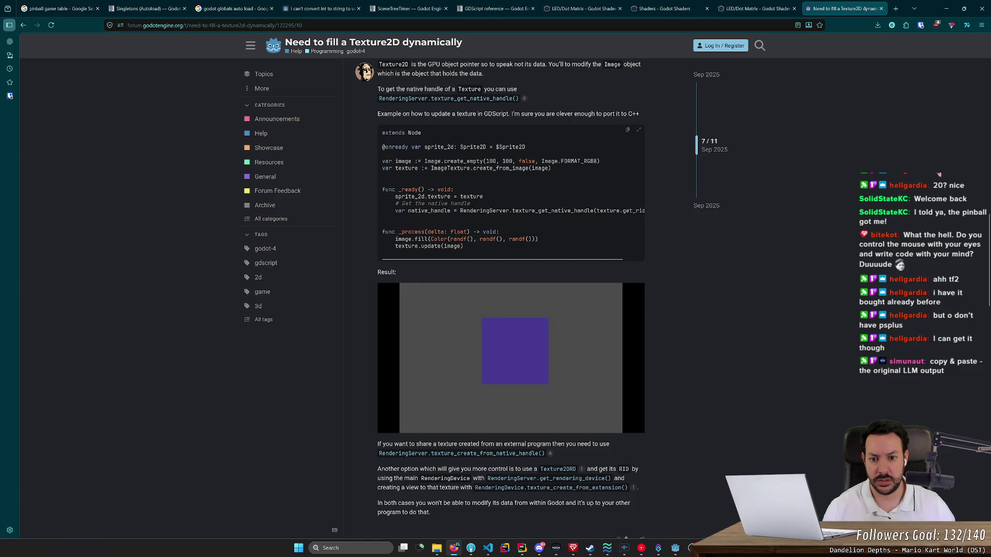
scroll(459, 259, right, 1)
scroll(460, 251, left, 1)
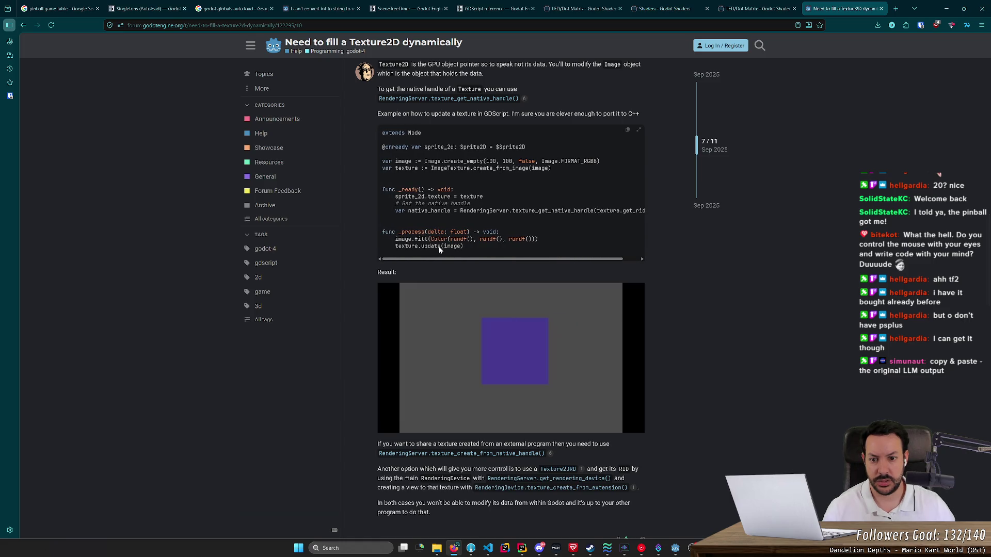
drag(450, 210, 395, 211)
click(418, 223)
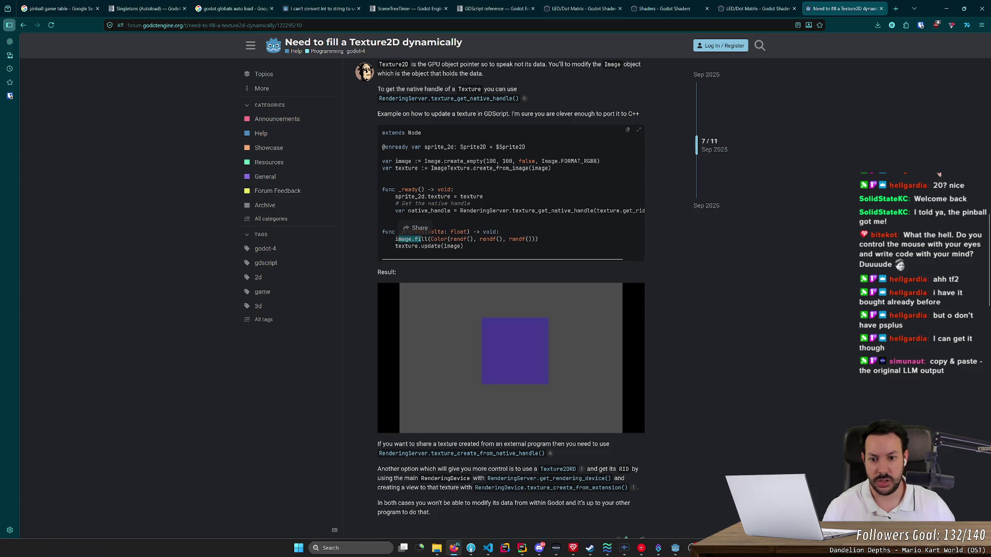
mouse_move(487, 377)
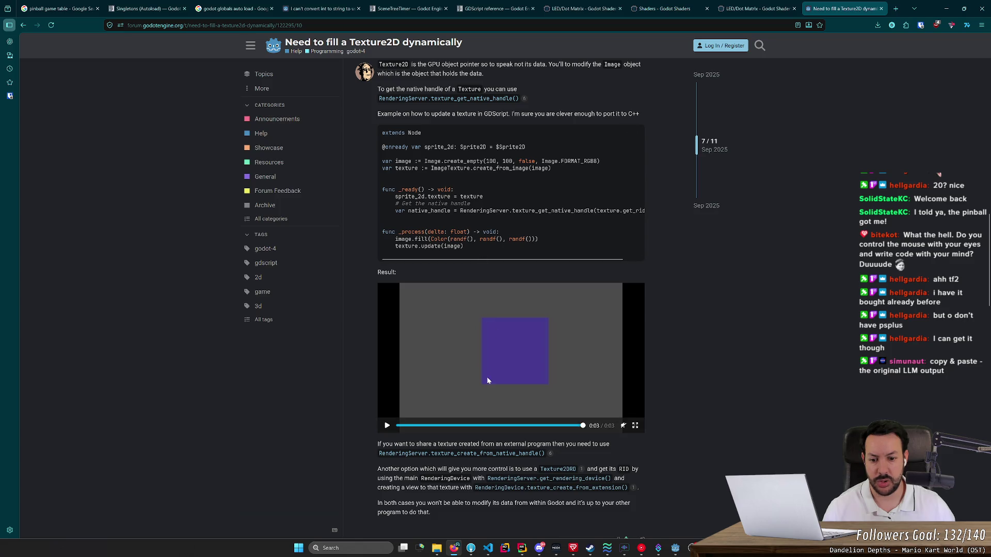
click(388, 425)
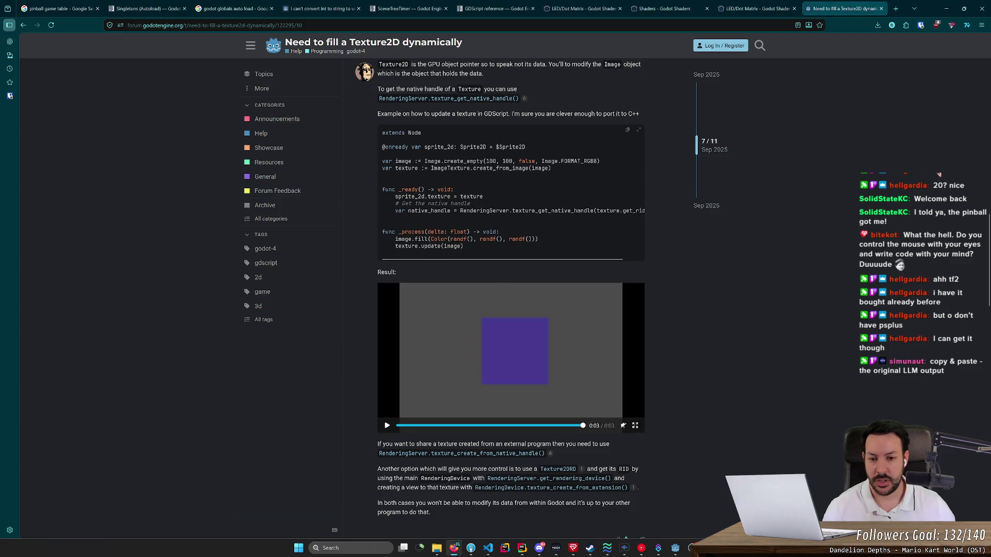
scroll(423, 159, down, 3)
scroll(386, 166, up, 3)
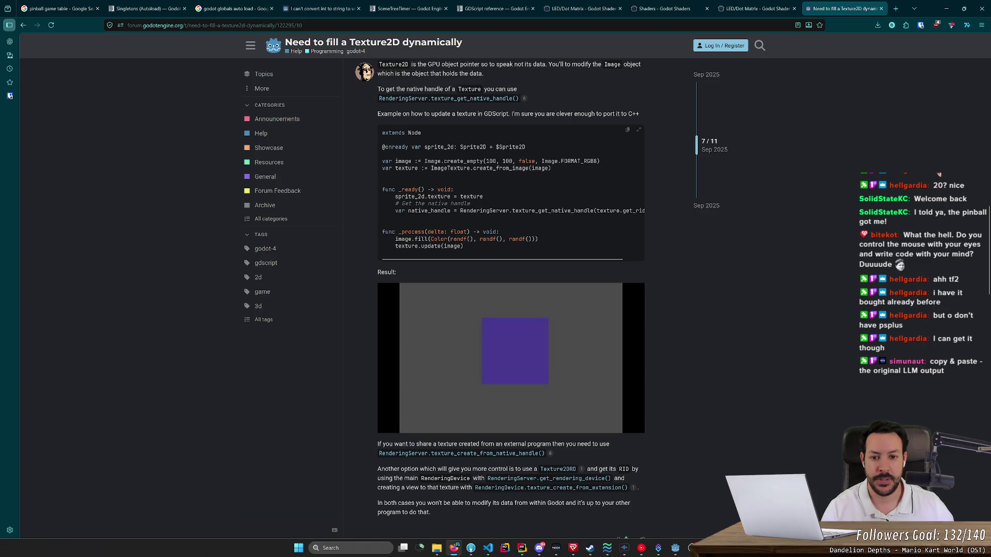
scroll(447, 169, down, 10)
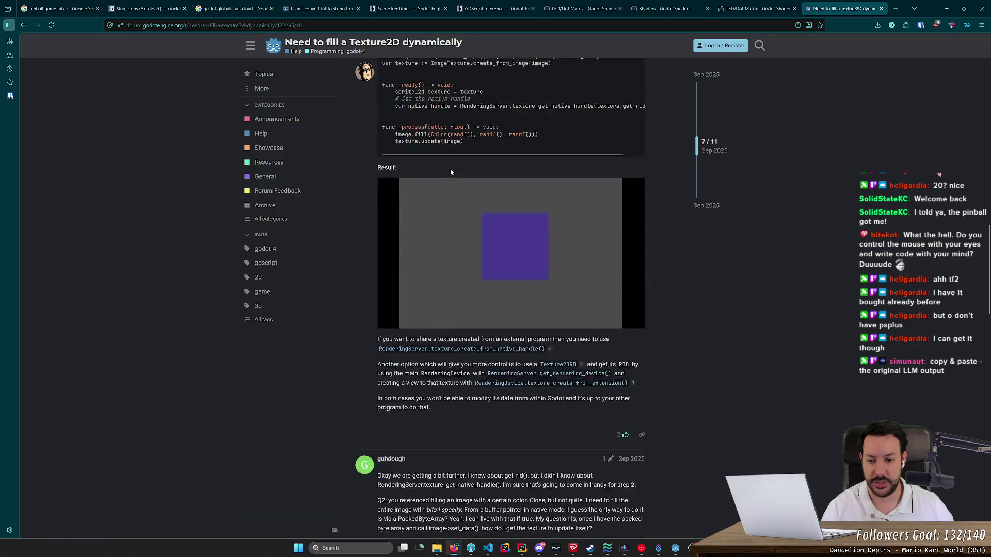
key(alt+Left)
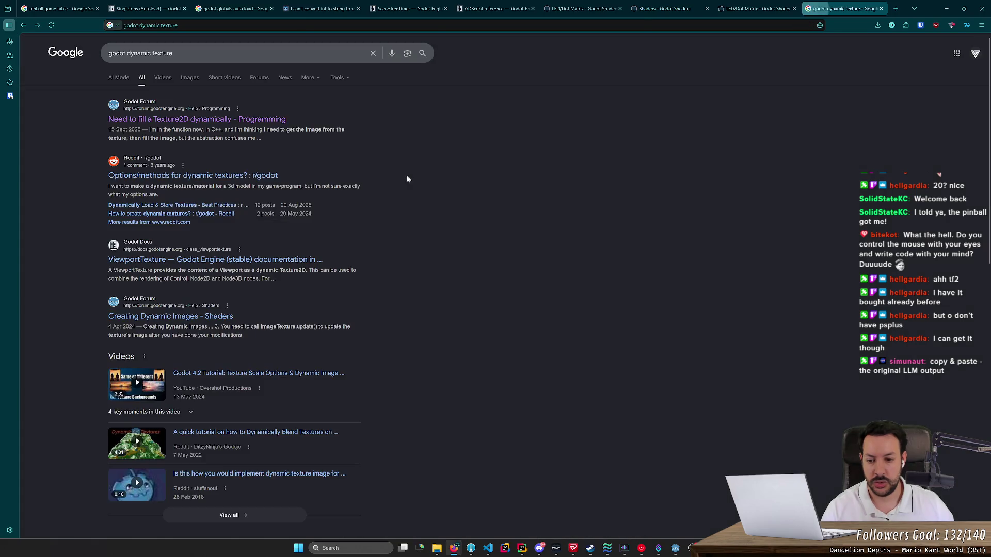
Search 'godot dynamic texture camera' and open the forum thread on Viewport Textures within Viewport Textures.
click(248, 53)
text(camera)
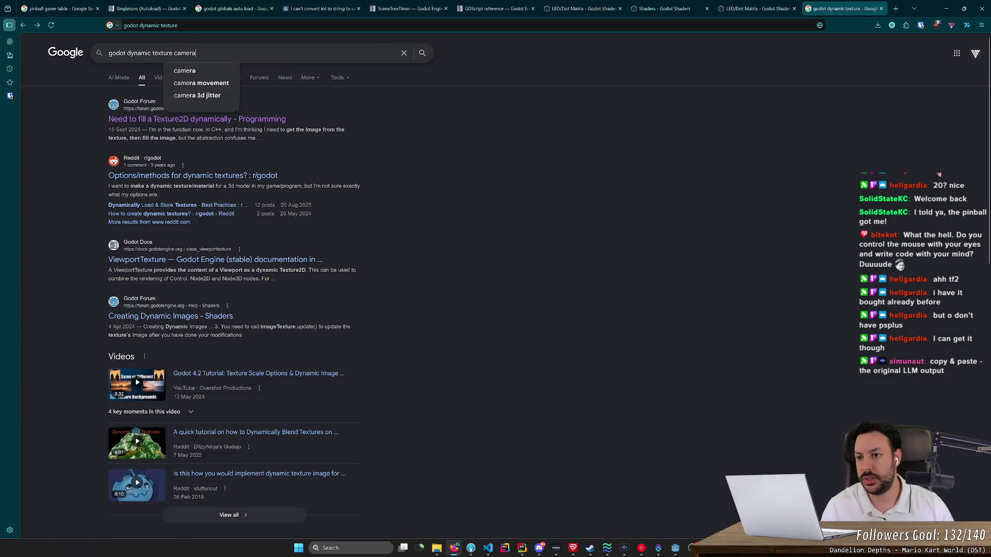
key(Return)
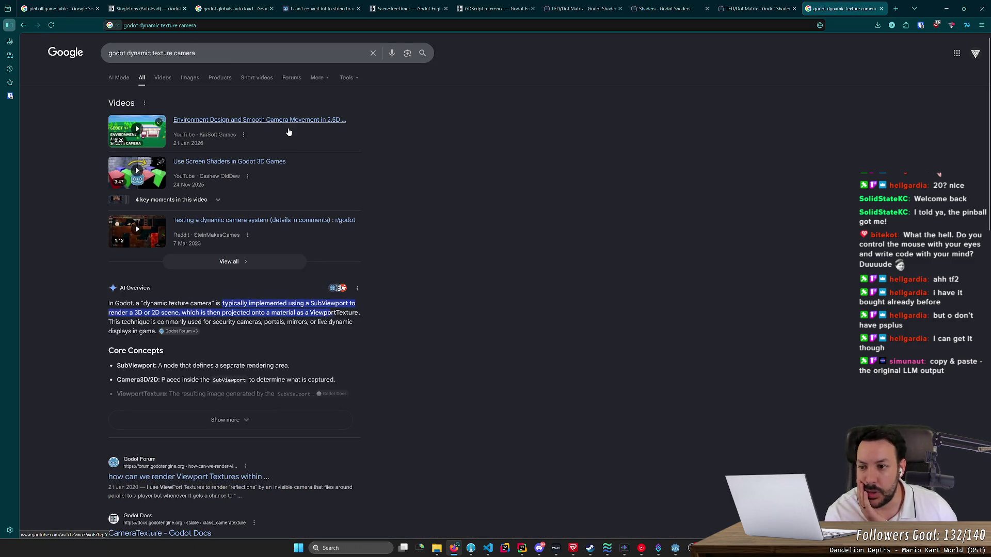
scroll(289, 133, down, 5)
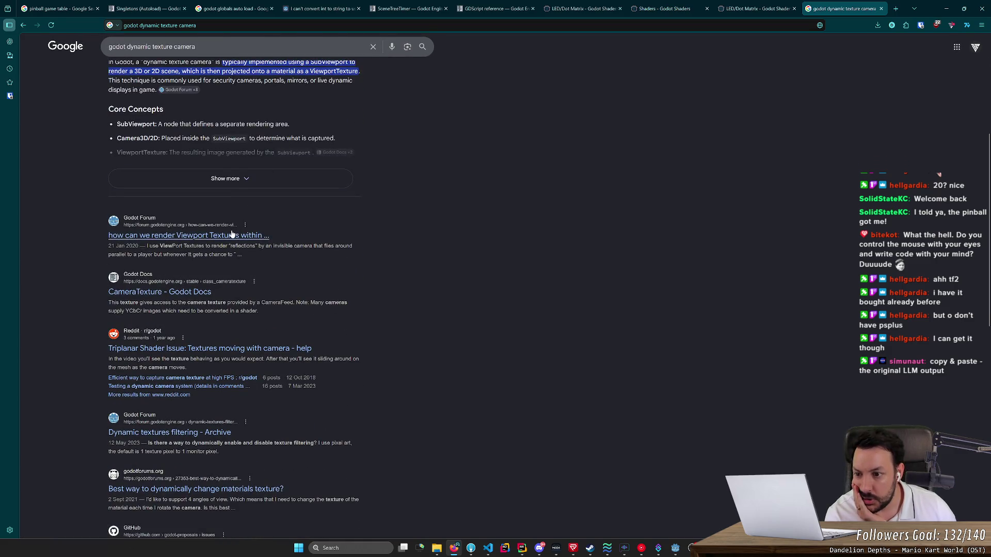
click(234, 235)
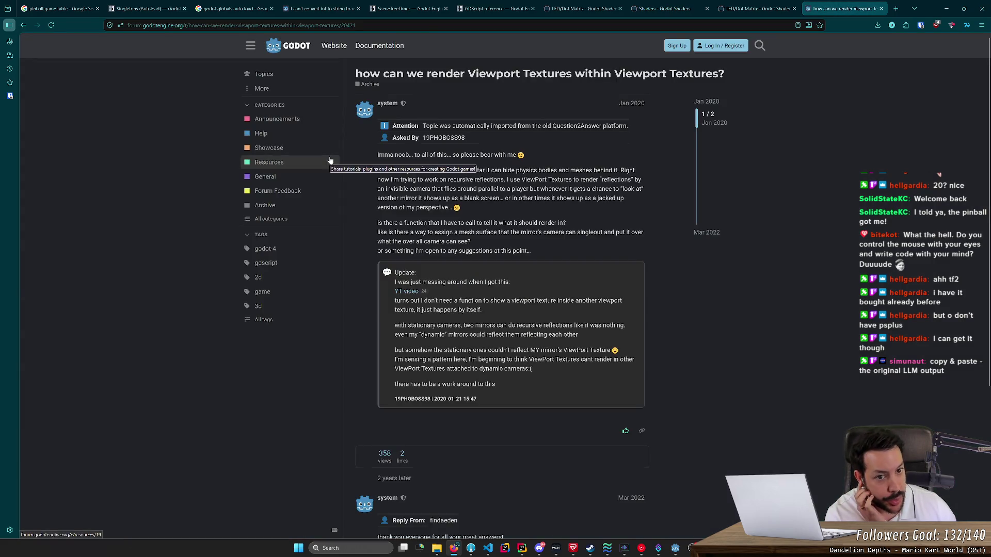
Read through the Viewport Textures thread and open its 'YT video' link in a new tab.
scroll(330, 160, down, 4)
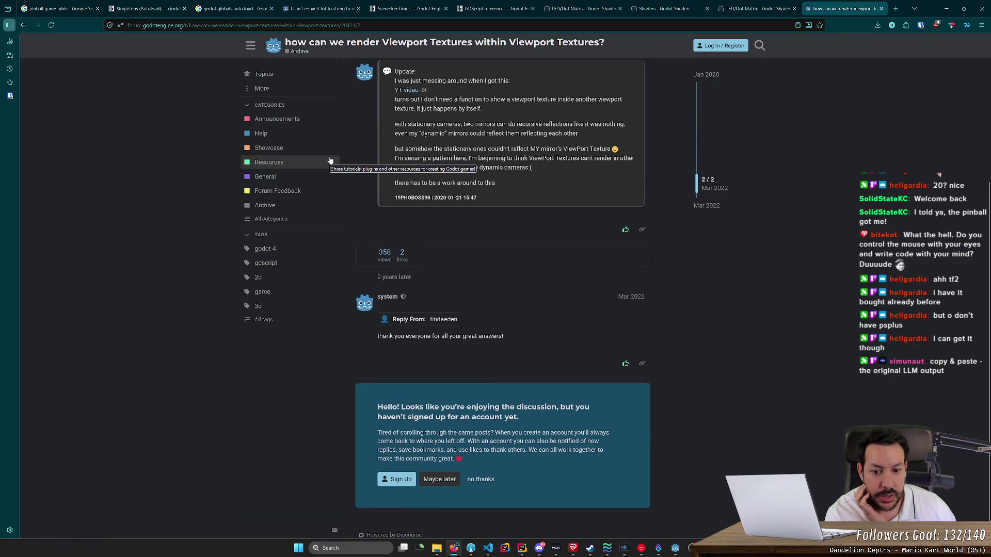
scroll(448, 246, up, 4)
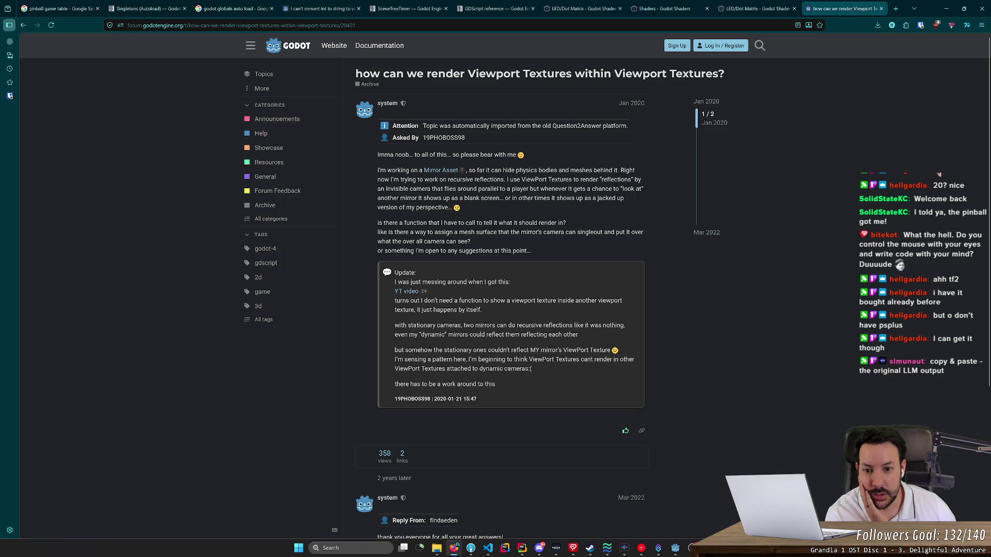
scroll(443, 251, down, 4)
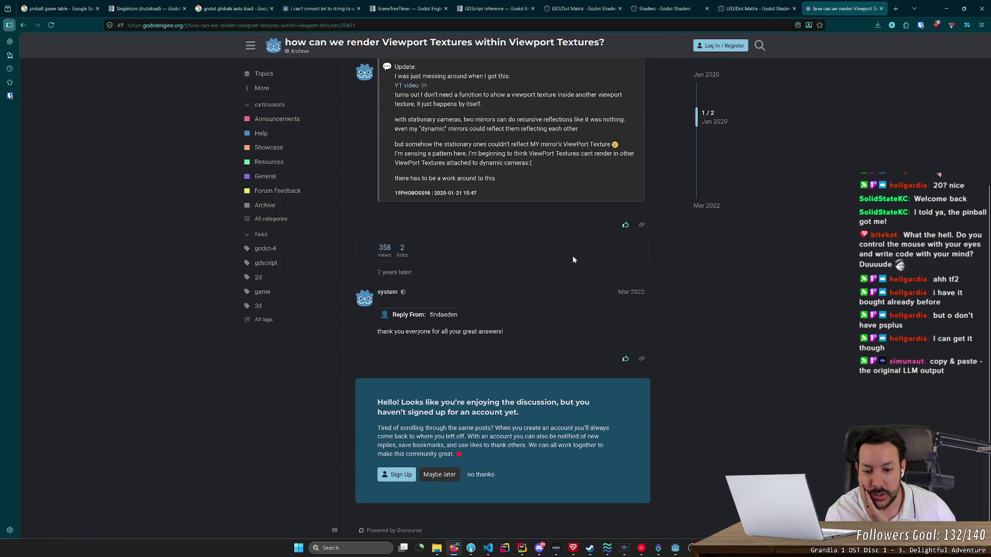
scroll(534, 255, up, 3)
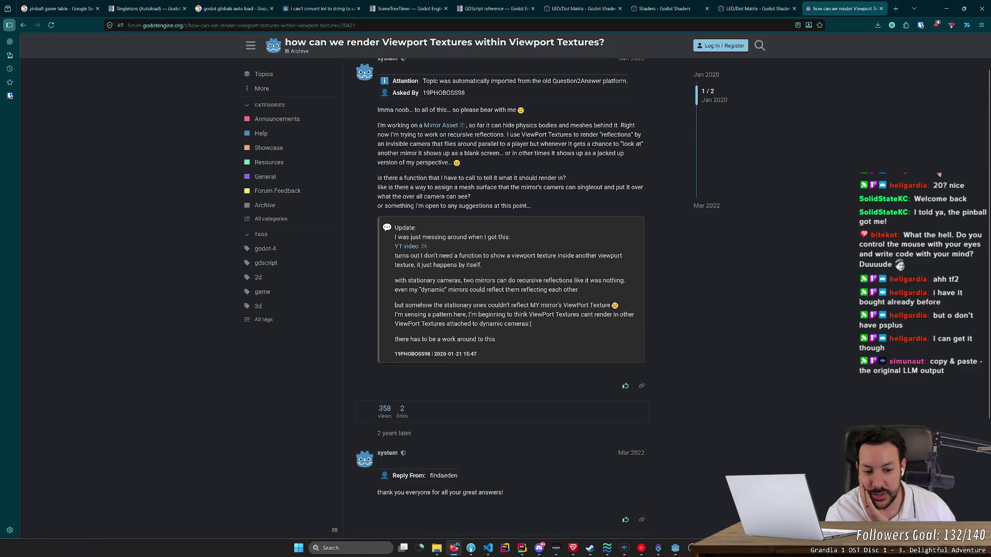
scroll(535, 255, up, 1)
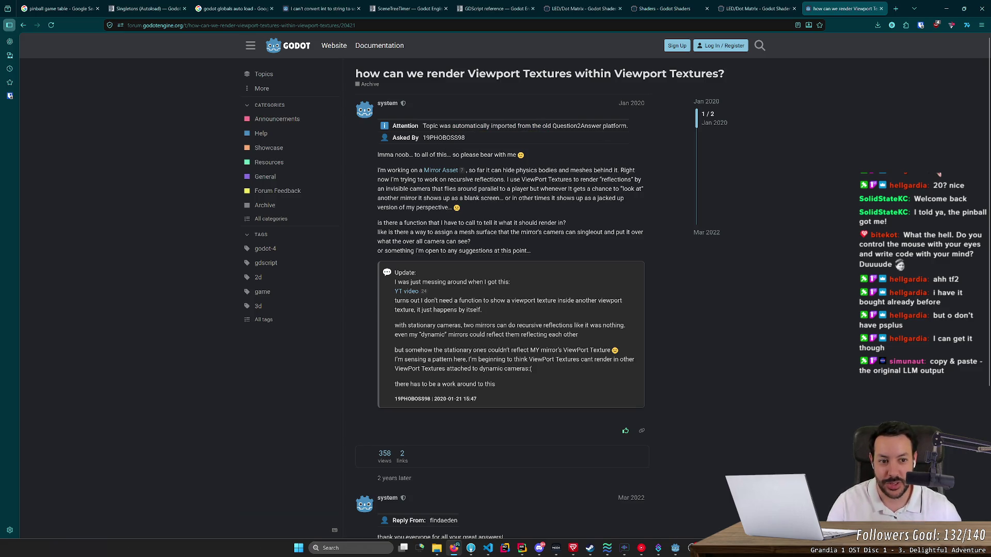
scroll(593, 188, down, 4)
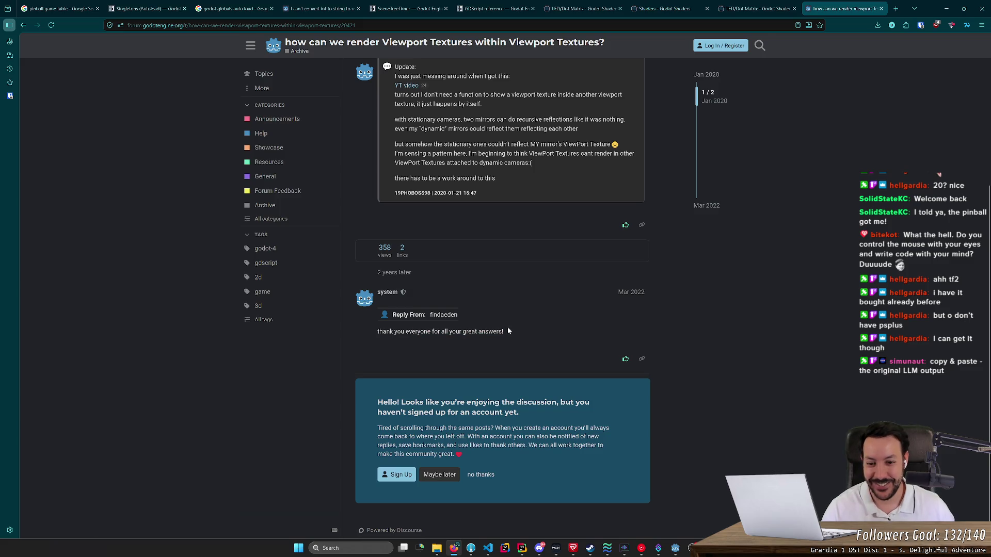
drag(377, 331, 457, 332)
click(448, 321)
scroll(428, 312, up, 2)
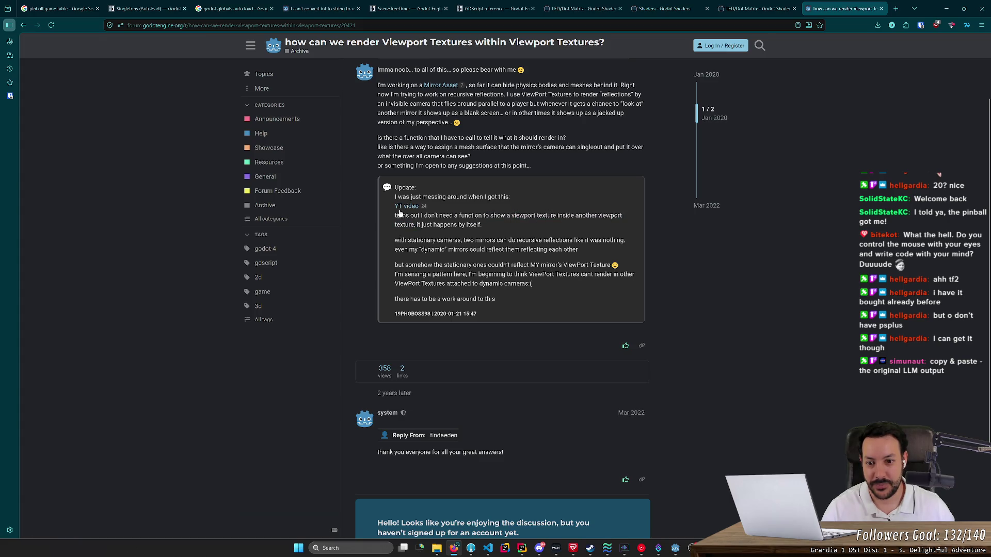
click(399, 210)
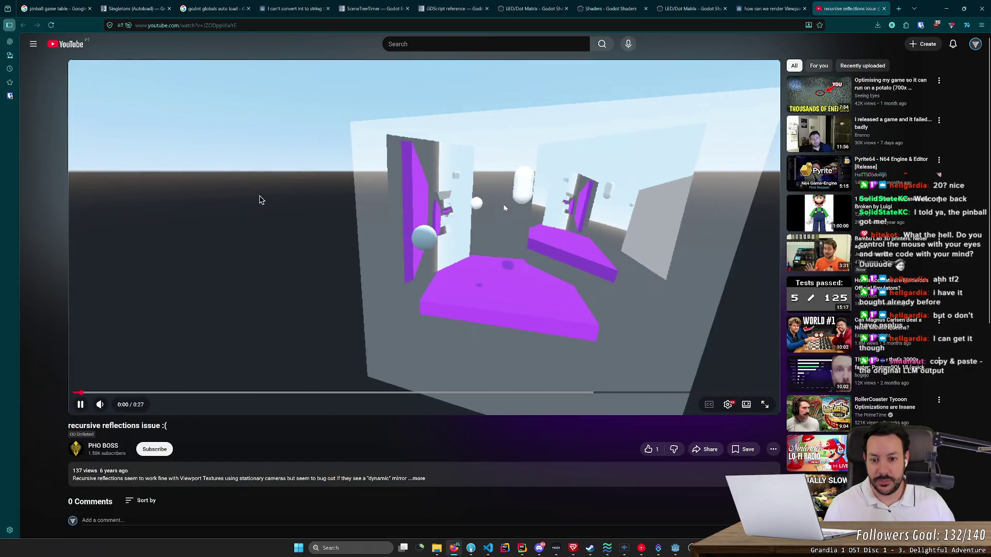
Pause the recursive reflections video and return to Godot's MatrixDotDisplay node menu.
click(272, 333)
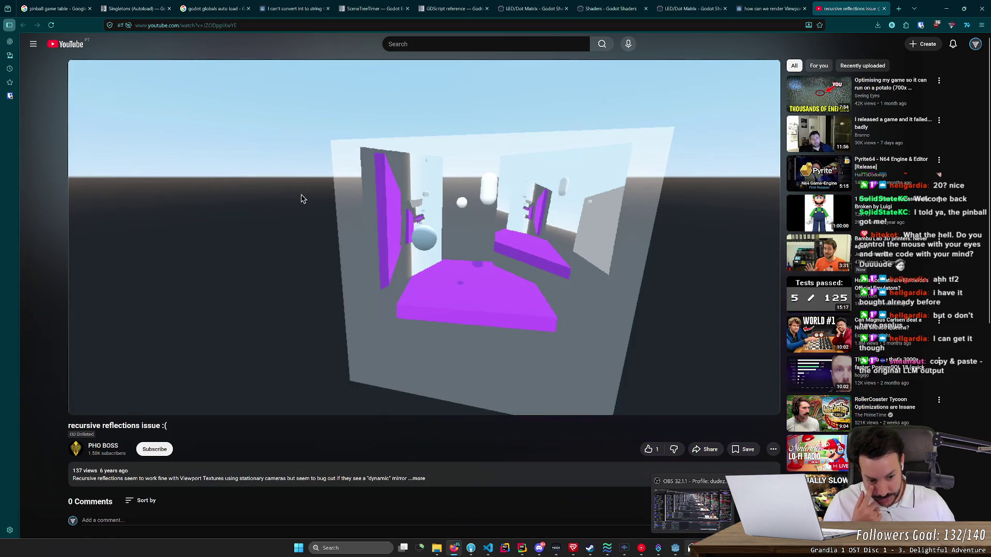
click(675, 549)
right_click(40, 63)
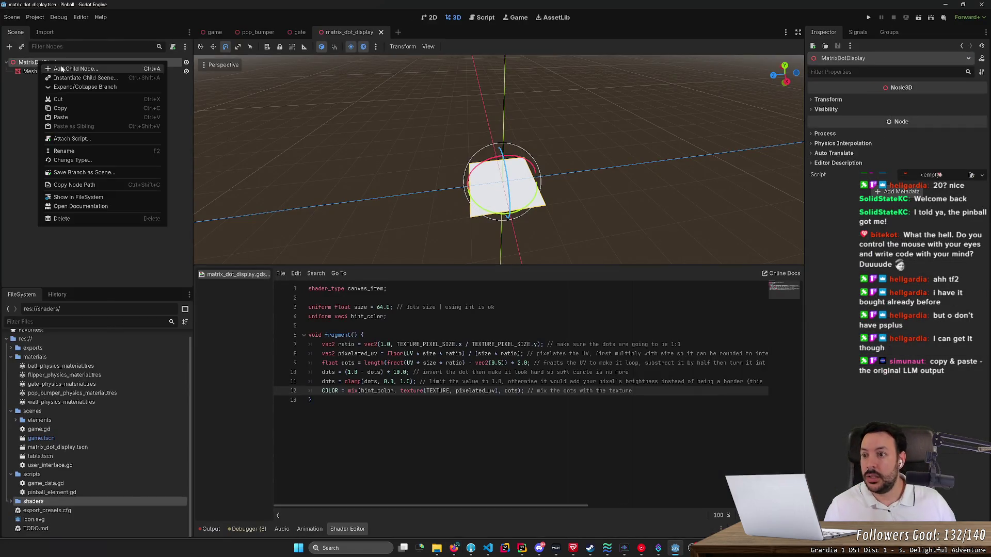
Add a Camera3D child node under MatrixDotDisplay by searching 'Camera'.
click(61, 68)
text(Camerae)
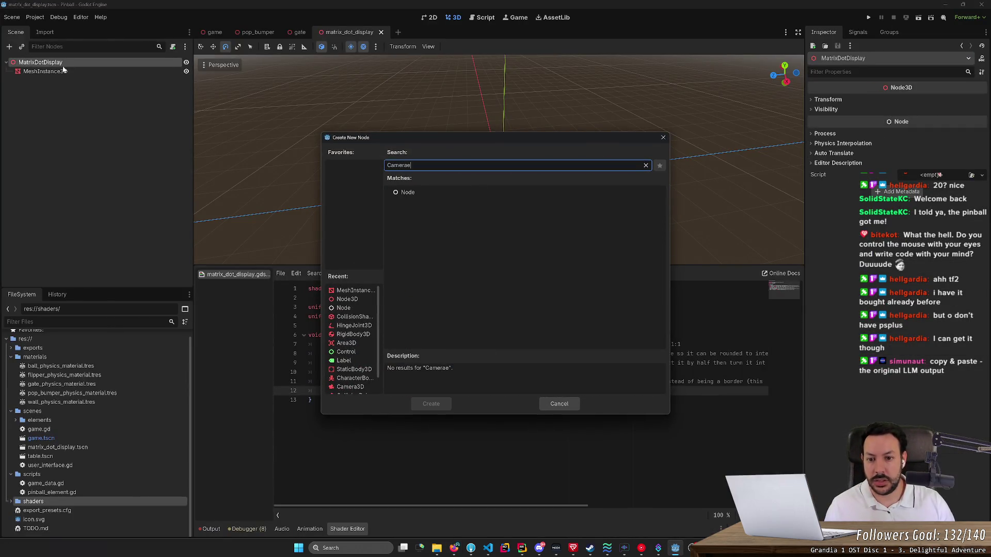
key(BackSpace)
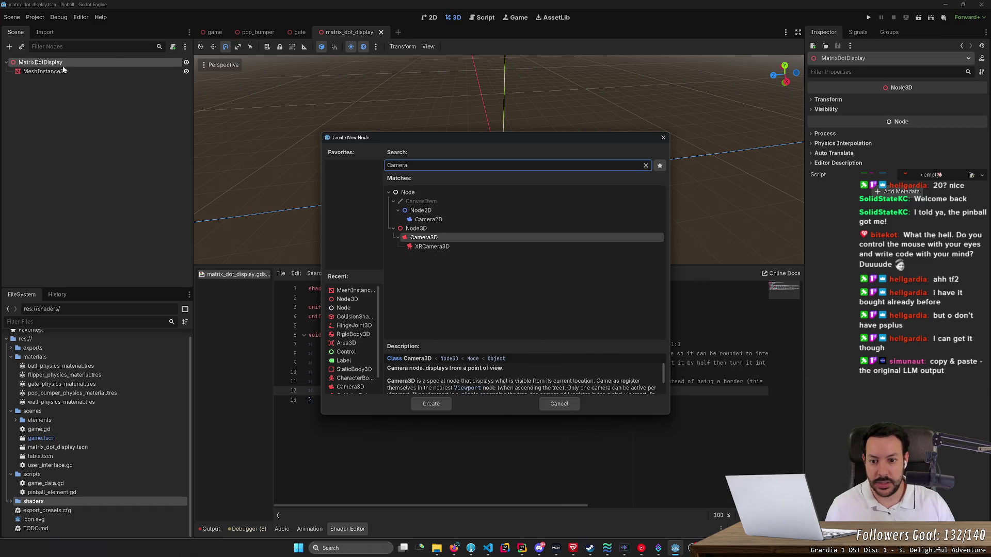
key(Return)
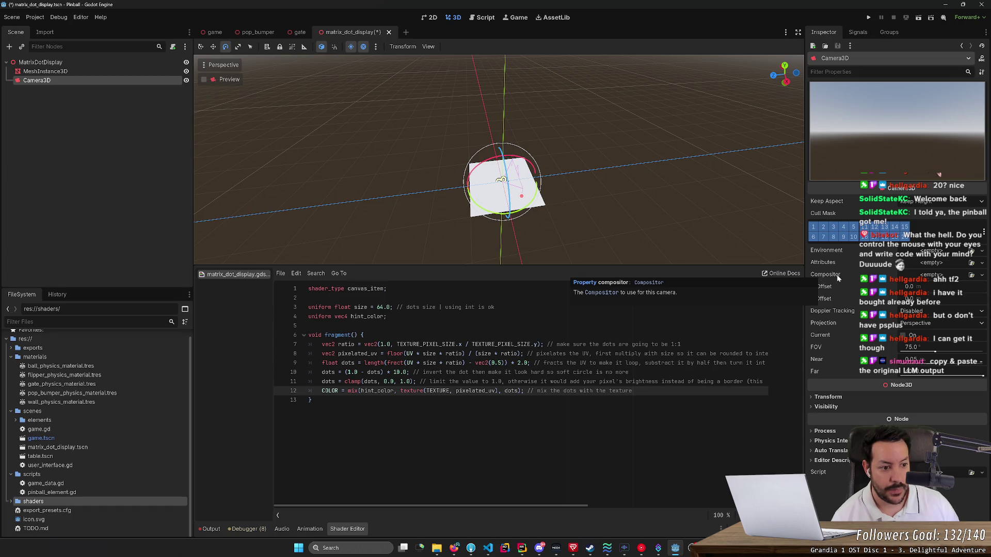
Give the camera a trial Compositor, add then remove an empty effect entry, and clear it.
click(931, 274)
click(943, 296)
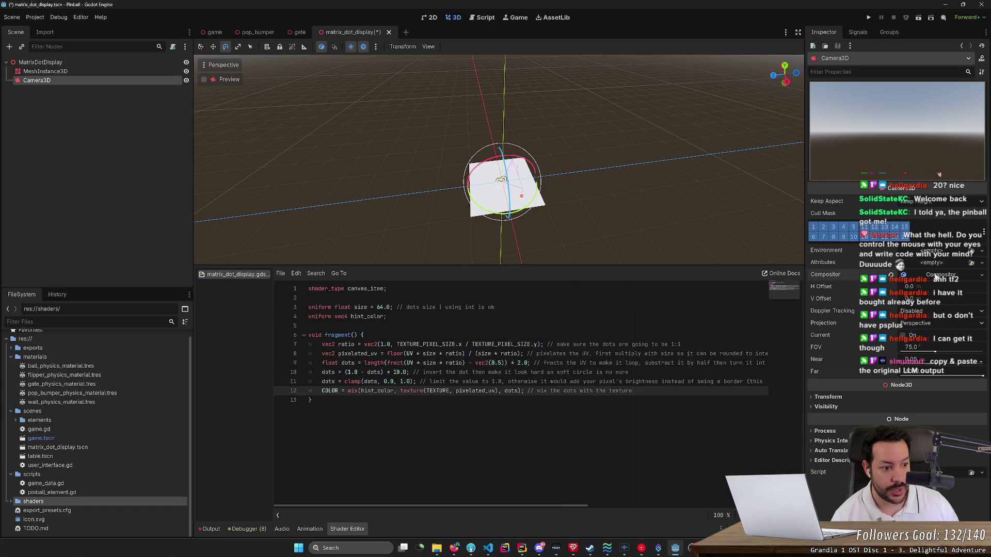
click(935, 276)
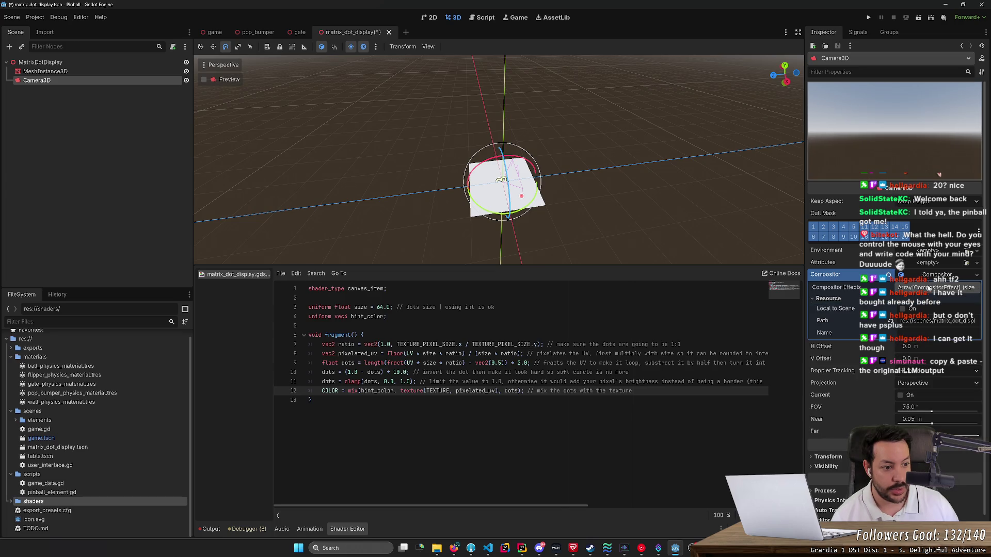
click(929, 288)
click(908, 313)
click(919, 315)
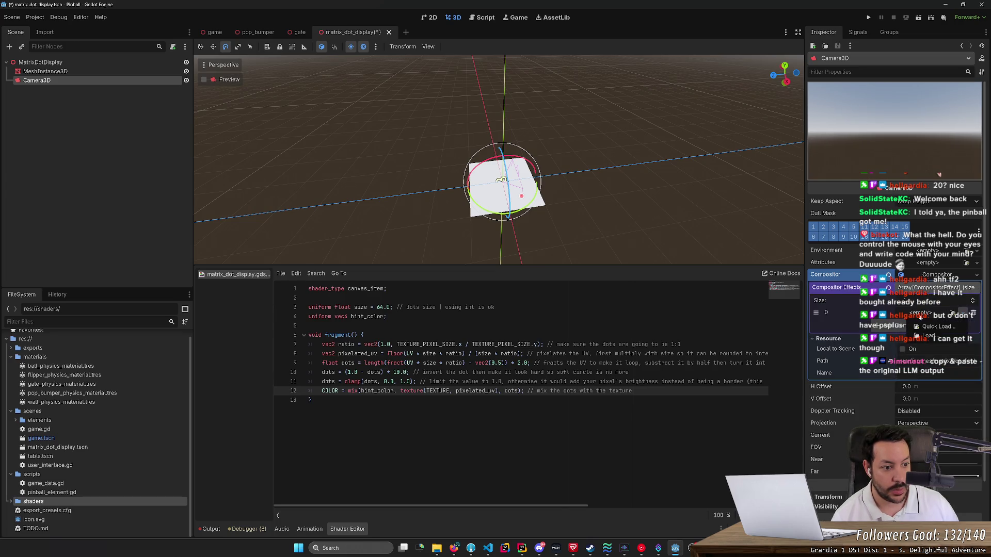
click(935, 326)
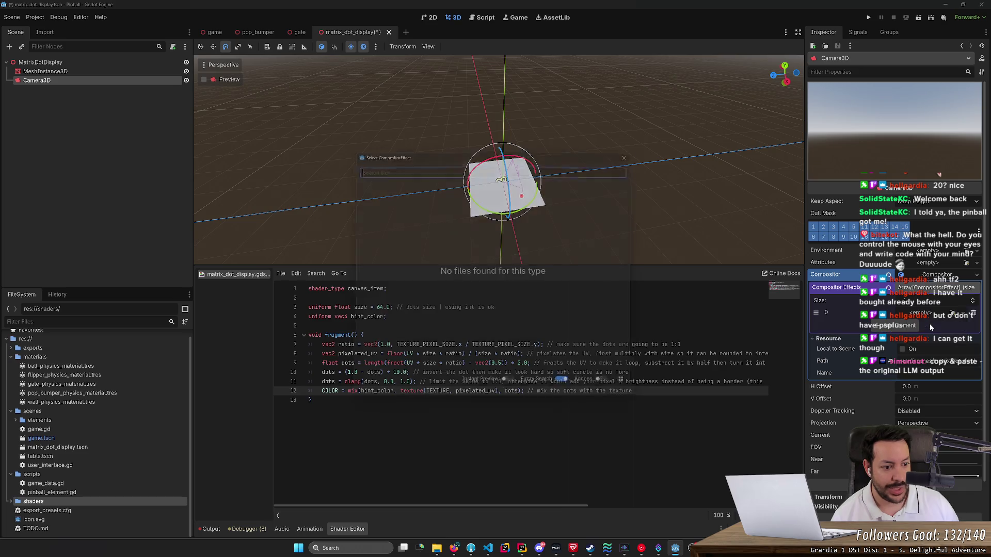
click(640, 147)
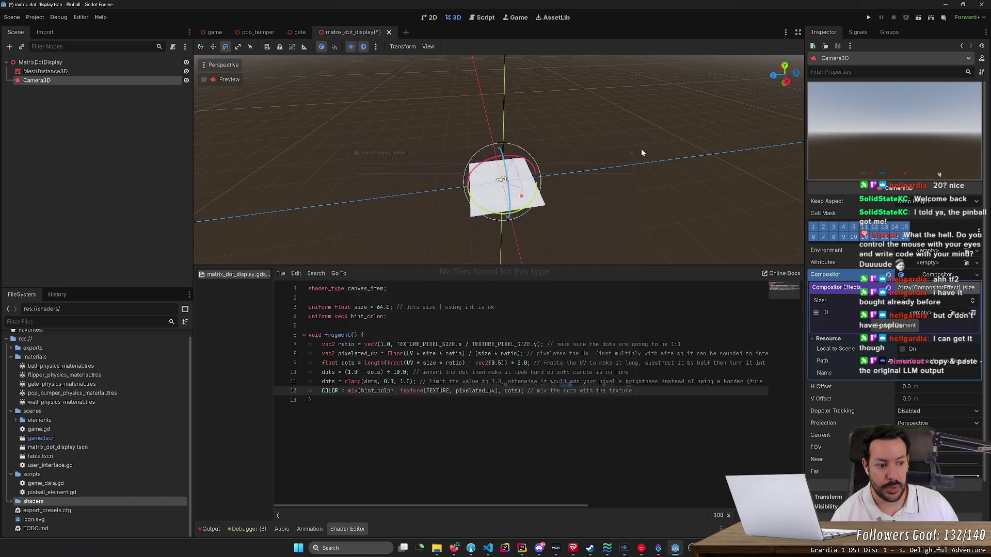
click(972, 314)
click(974, 279)
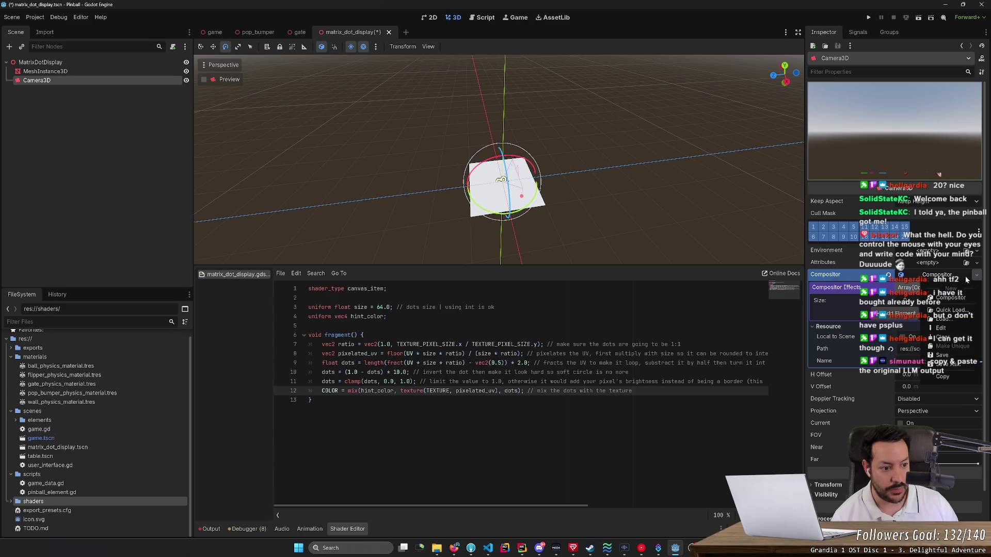
click(946, 338)
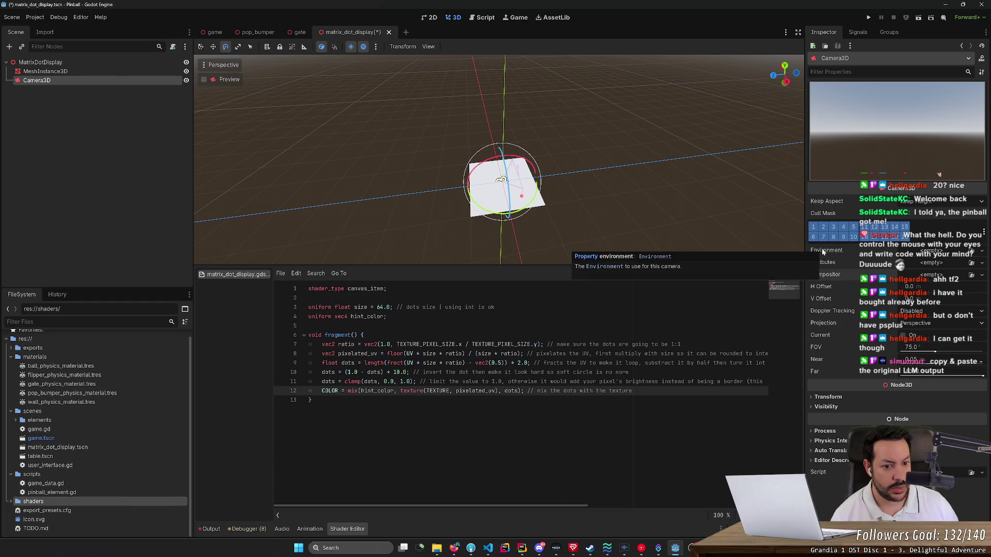
Assign a new Environment resource to the camera and expand its settings.
click(931, 251)
click(937, 271)
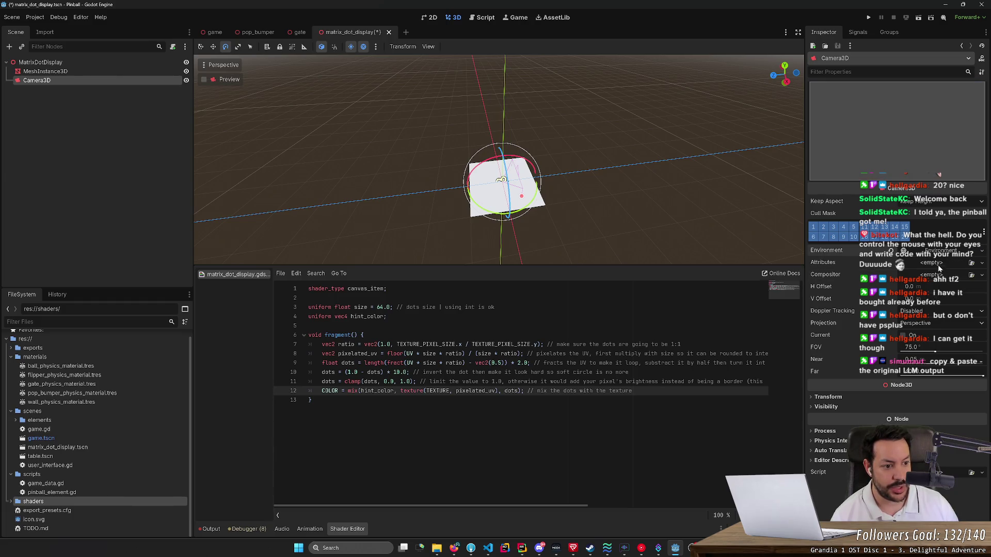
click(938, 252)
click(825, 380)
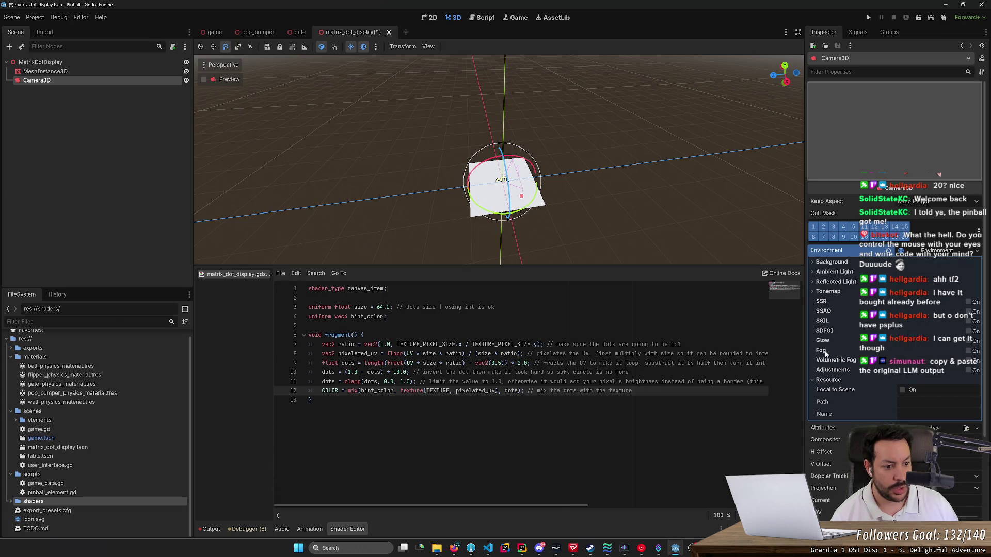
Inspect the Environment's Background and Reflected Light sections, then collapse the Environment.
click(835, 282)
click(828, 262)
click(828, 262)
click(832, 282)
click(891, 252)
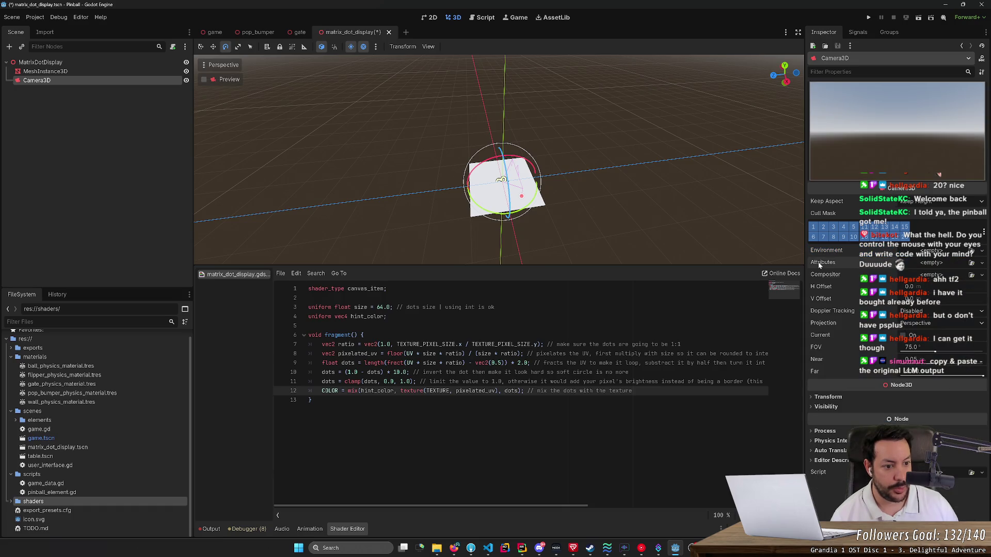
Try a new CameraAttributesPractical, check its Exposure, clear it, and switch to the browser.
click(982, 263)
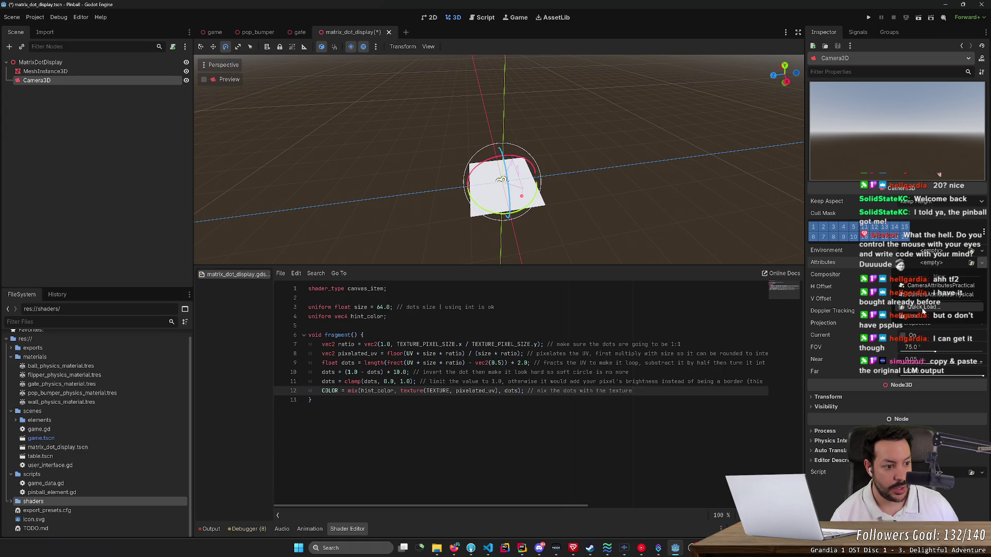
click(932, 286)
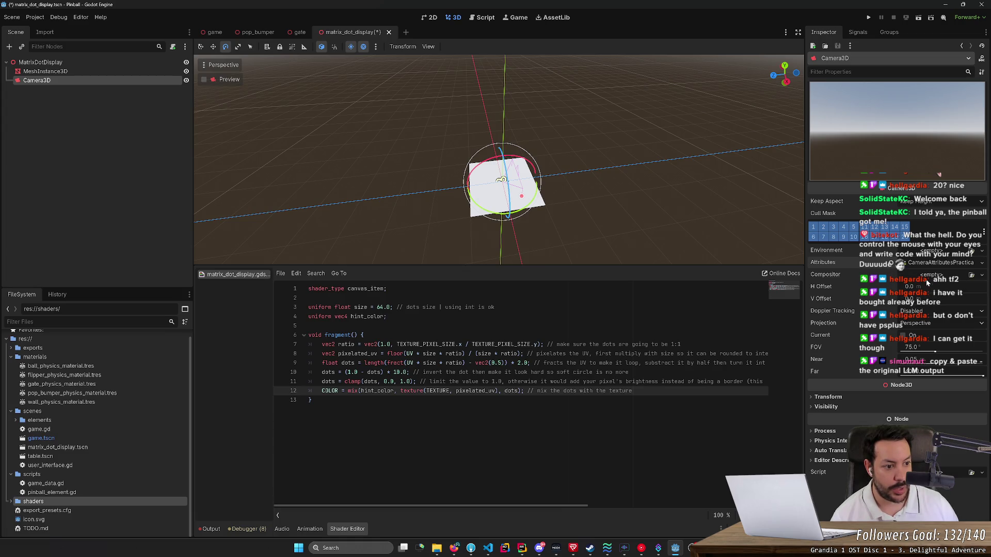
click(932, 269)
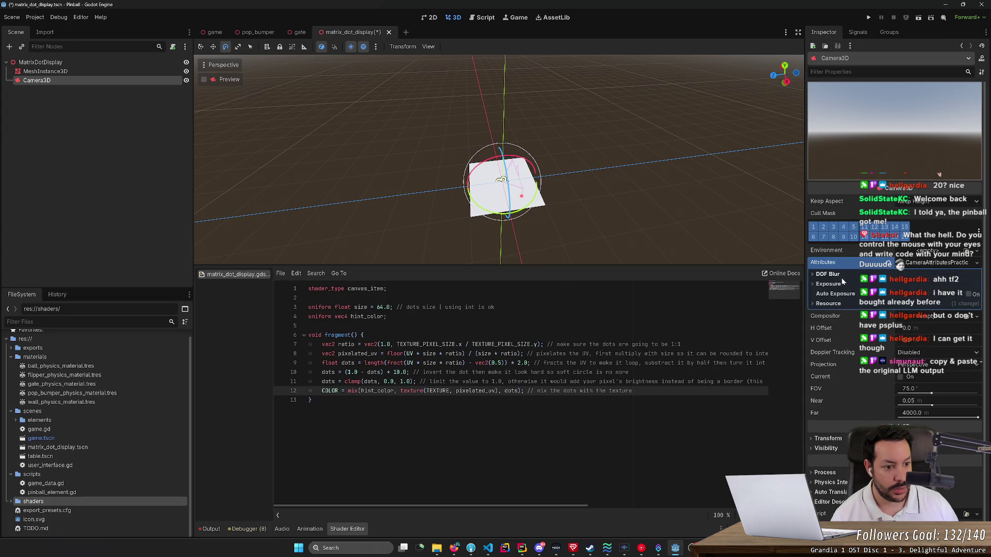
click(827, 303)
click(827, 304)
click(827, 284)
click(828, 284)
click(890, 265)
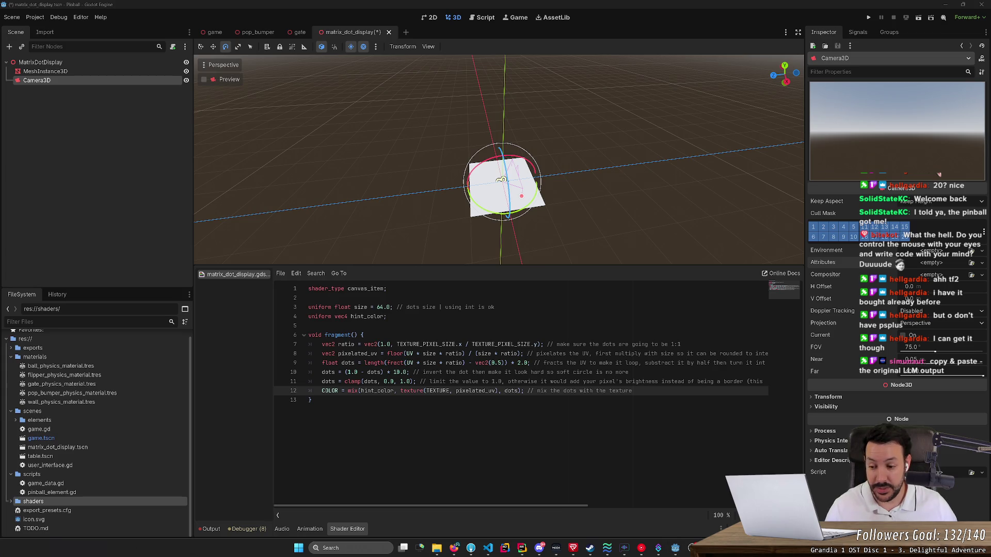
key(alt+Tab)
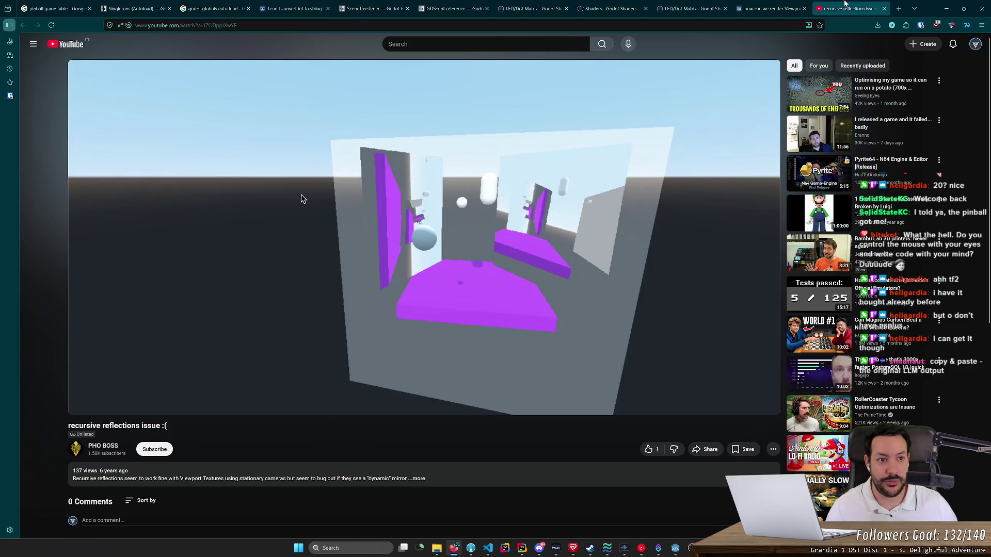
Close the video and forum tabs and read the CameraTexture documentation page.
key(ctrl+w)
key(ctrl+w)
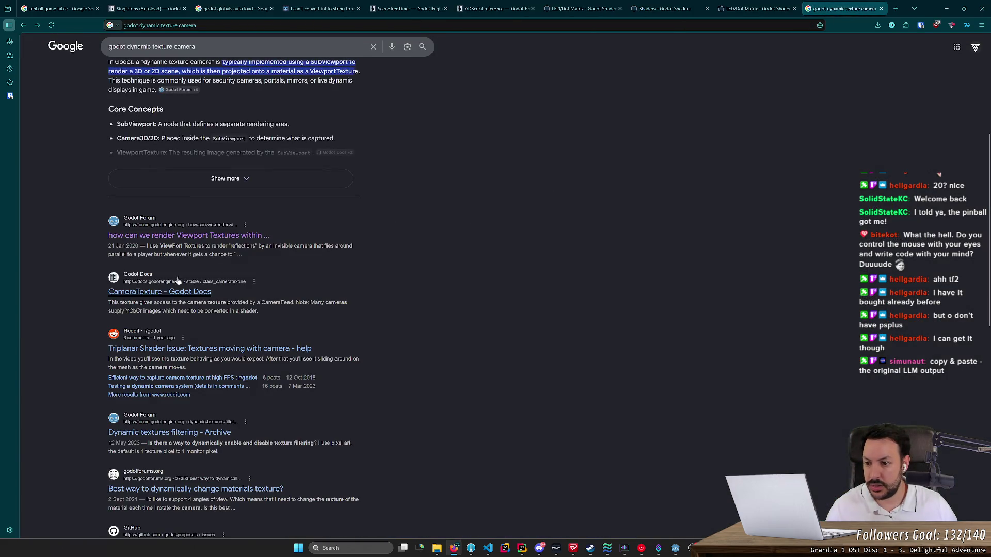
click(154, 292)
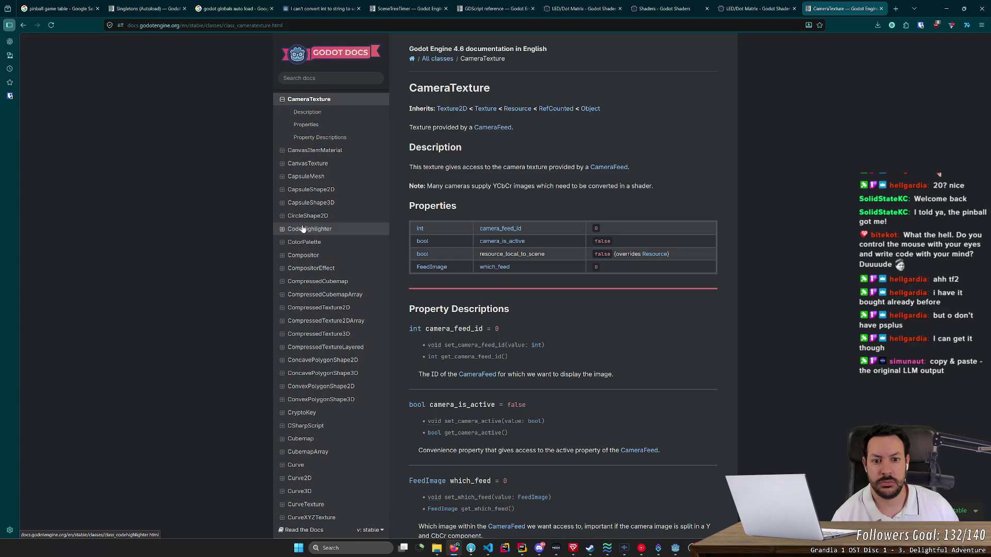
drag(518, 167, 568, 166)
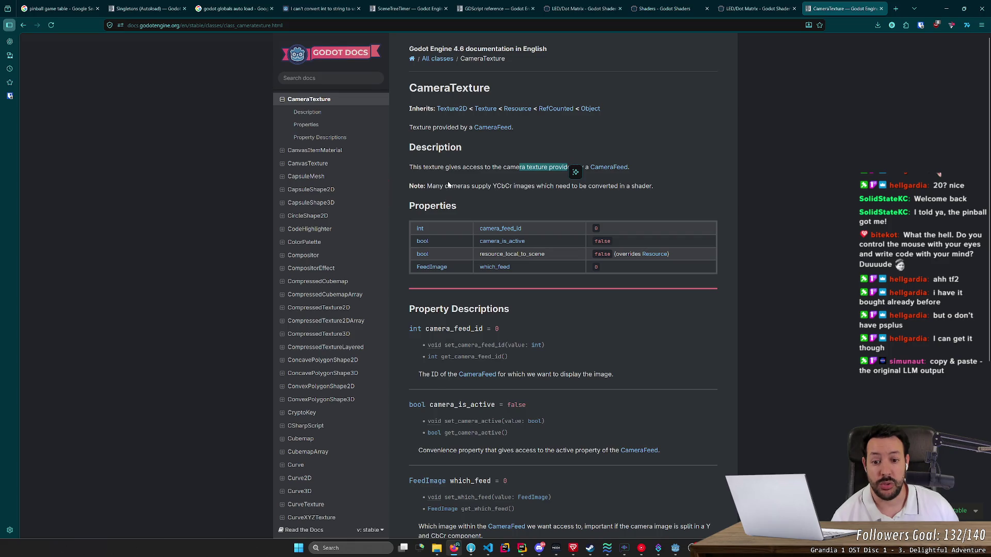
scroll(450, 185, down, 3)
scroll(448, 209, down, 2)
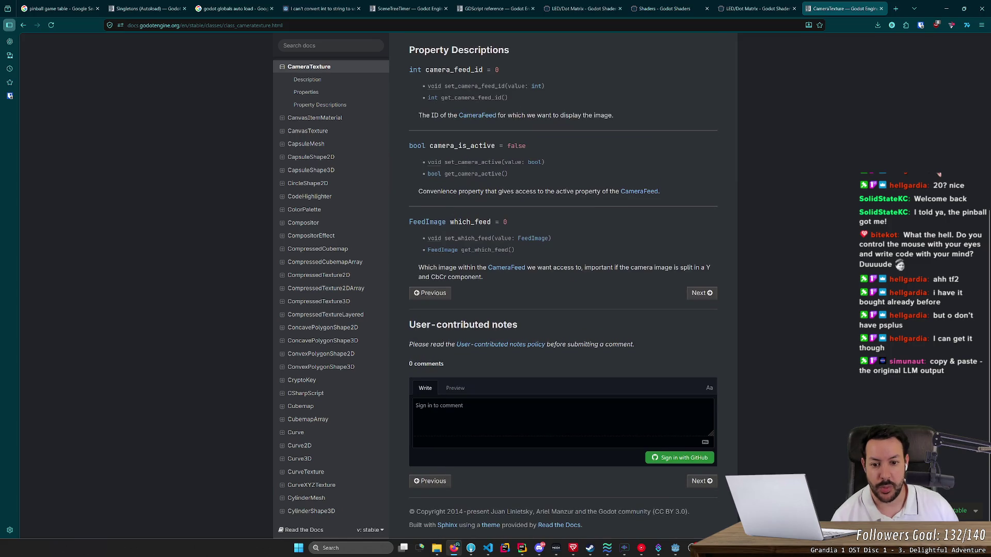
Read the linked CameraFeed documentation page, then go back to the Google results.
click(506, 269)
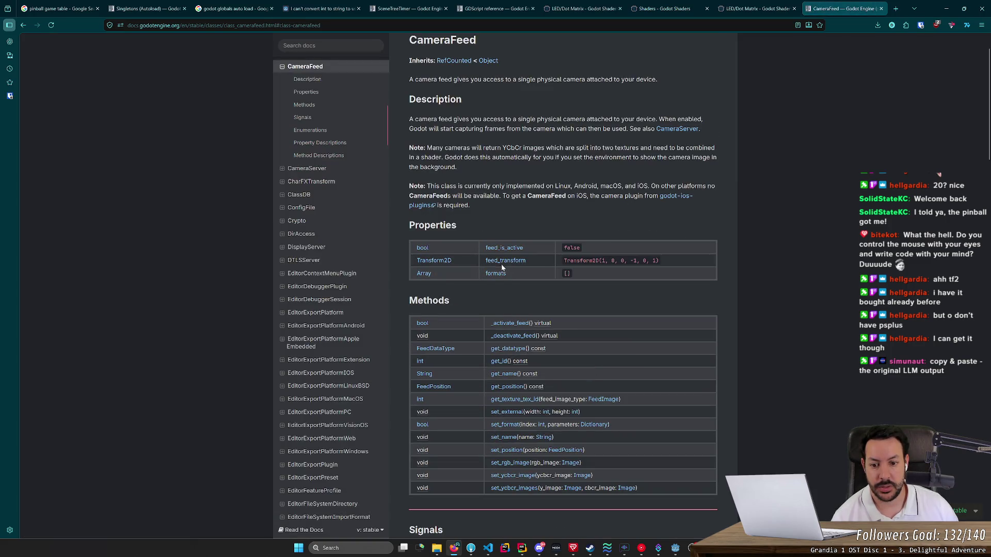
drag(448, 79, 579, 79)
click(579, 79)
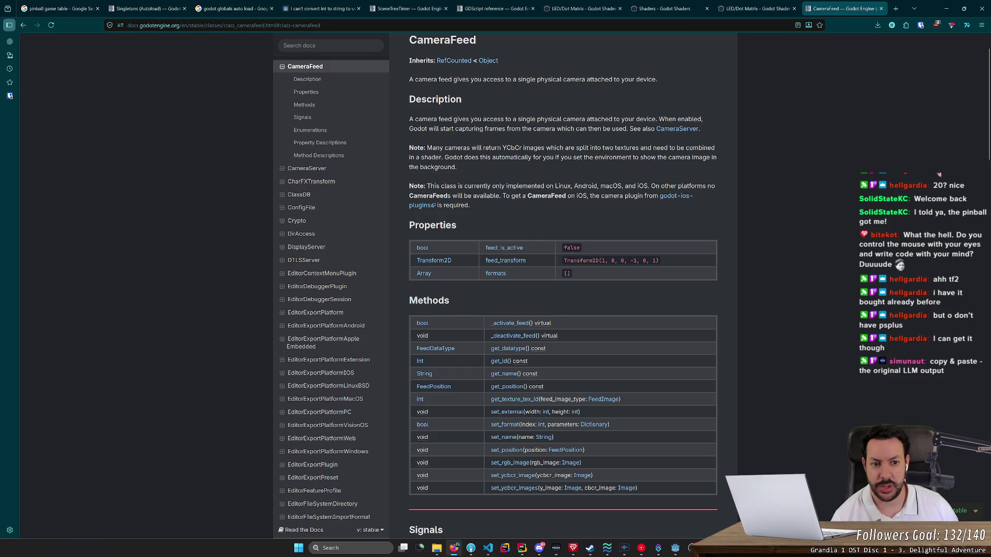
scroll(563, 284, down, 15)
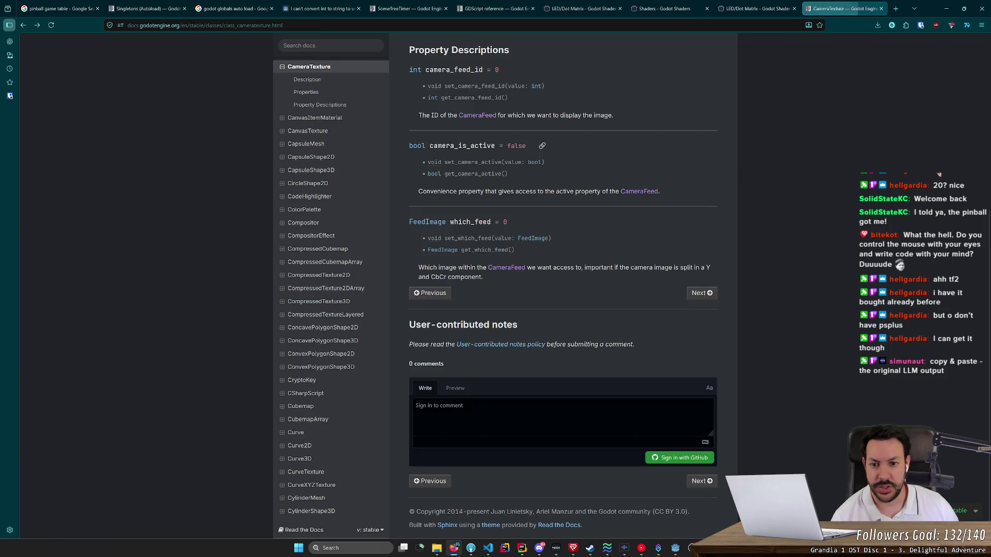
key(alt+Left)
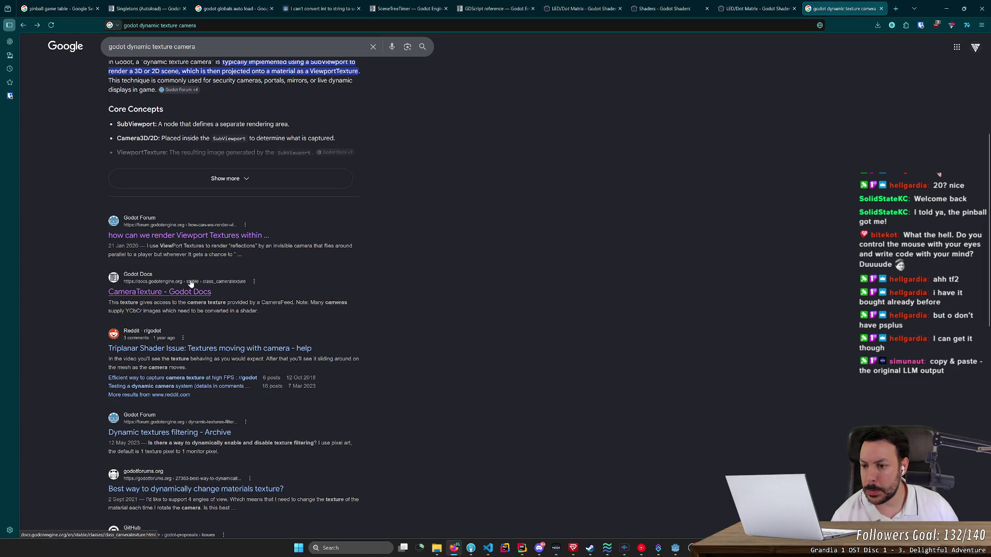
scroll(193, 282, up, 5)
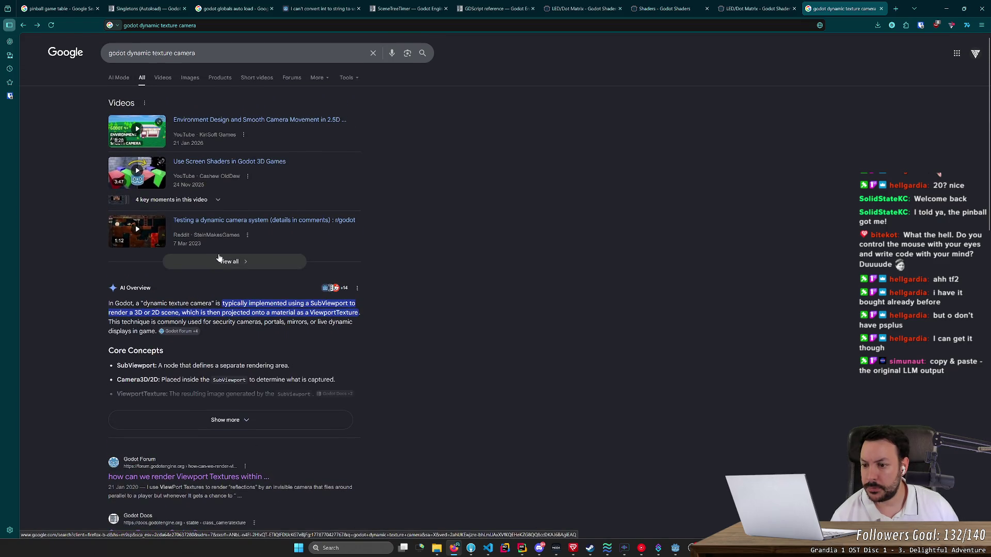
Search 'godot write camera to texture' and open the 'Using a SubViewport as a texture' result.
drag(196, 53, 119, 53)
key(BackSpace)
text(godot ge)
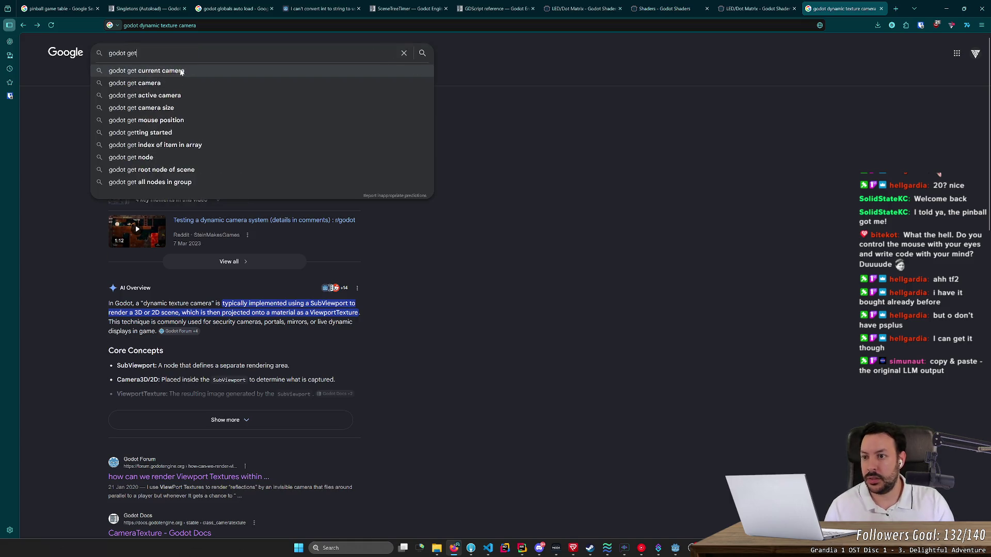
text(write camera to texture)
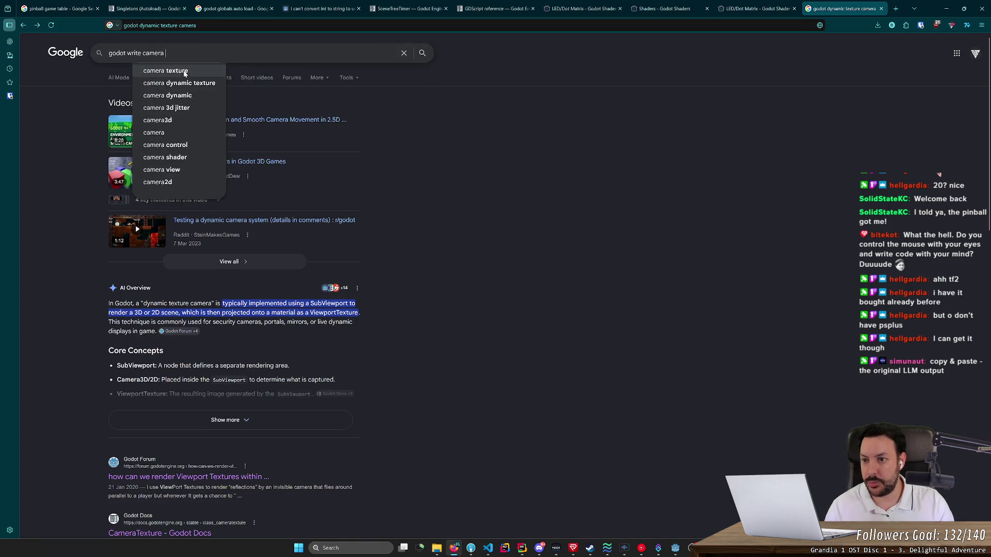
key(Return)
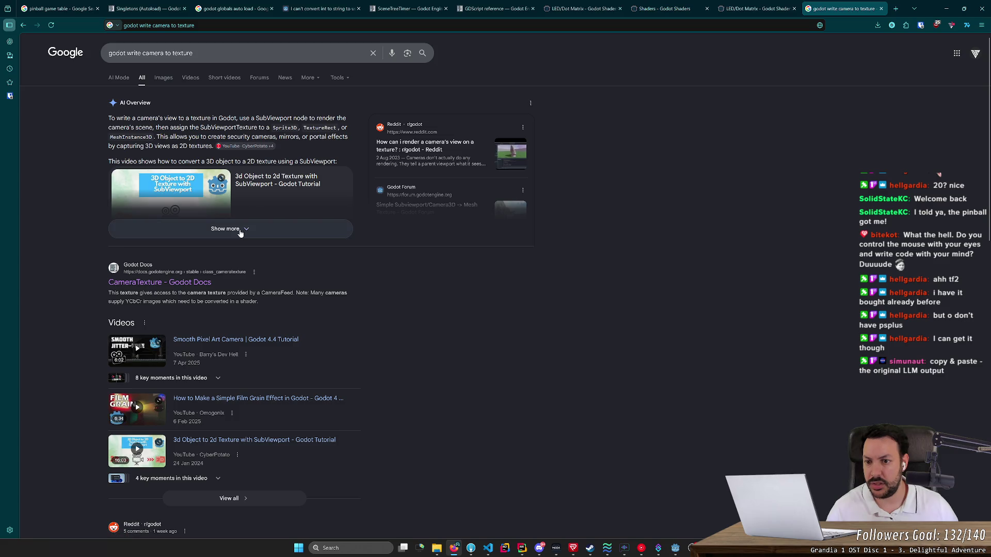
scroll(218, 246, down, 4)
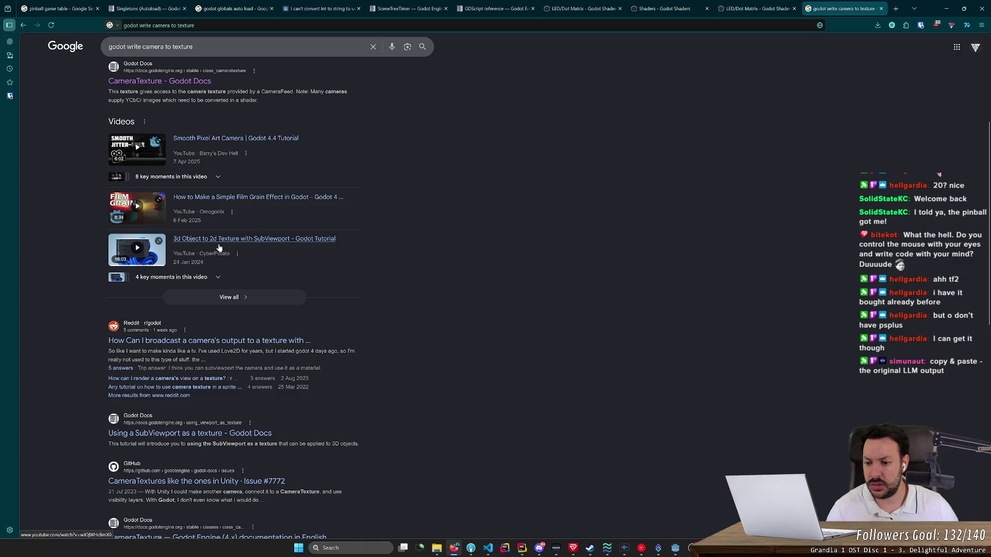
click(211, 433)
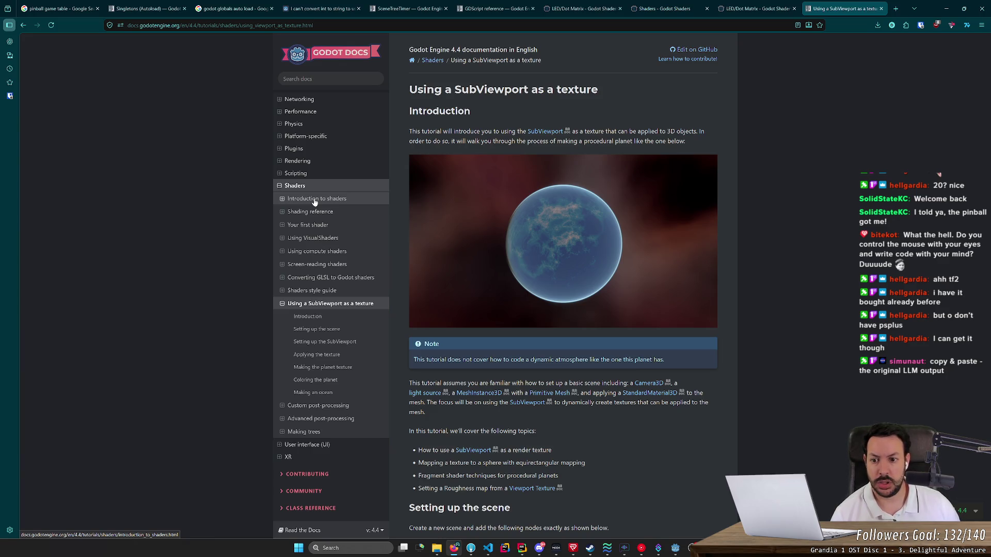
Open the SubViewport class reference in a new tab, glance at the Screen Capture Demo, then close it.
middle_click(537, 134)
click(848, 9)
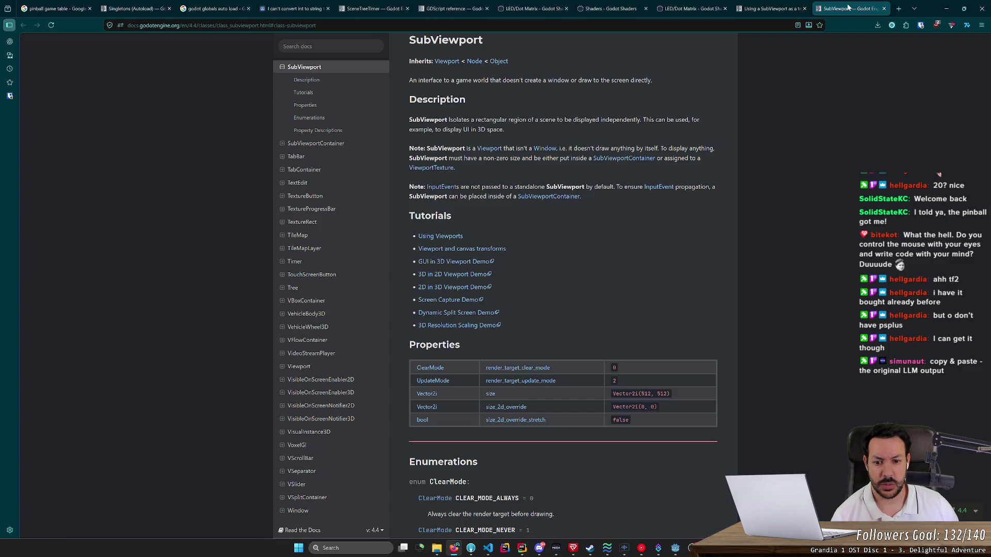
click(450, 300)
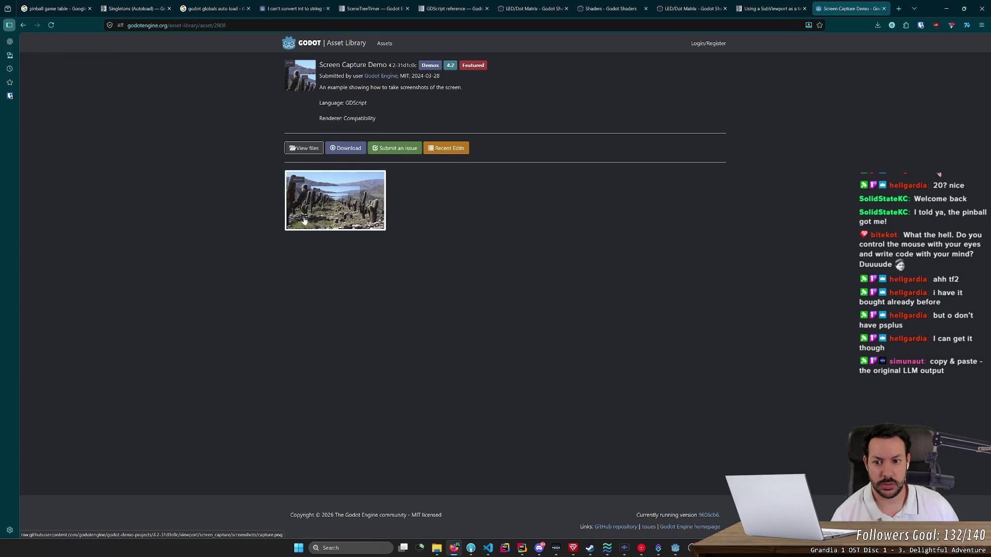
key(alt+Left)
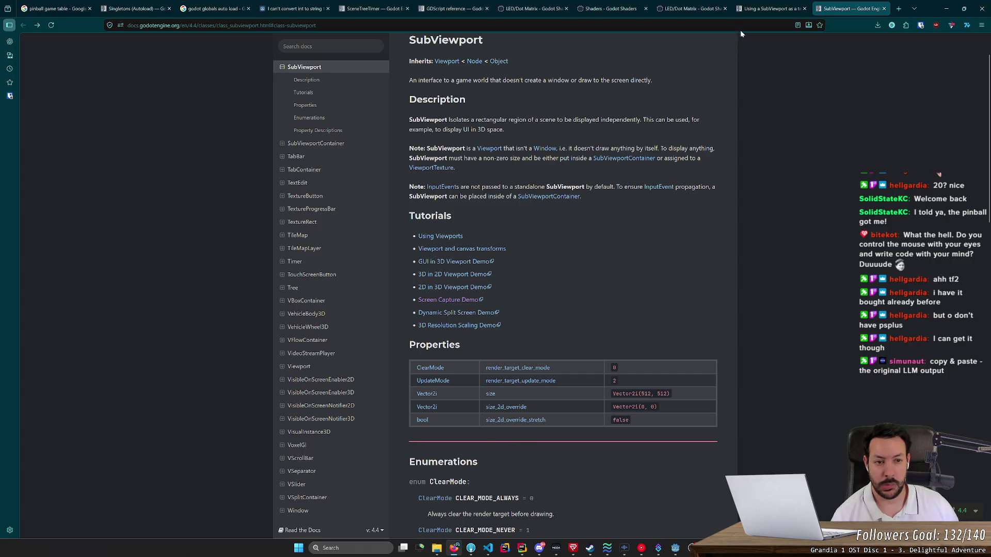
key(ctrl+w)
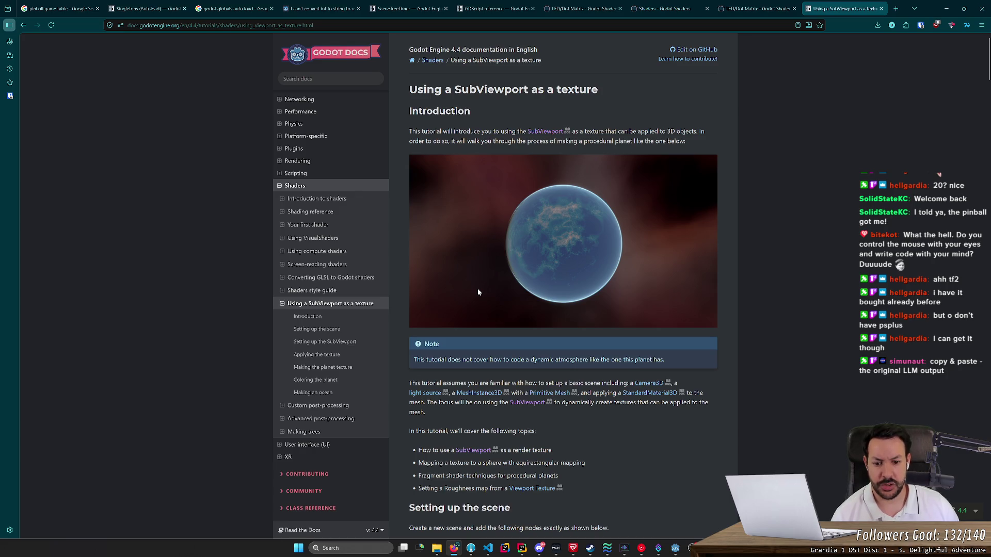
scroll(478, 293, down, 2)
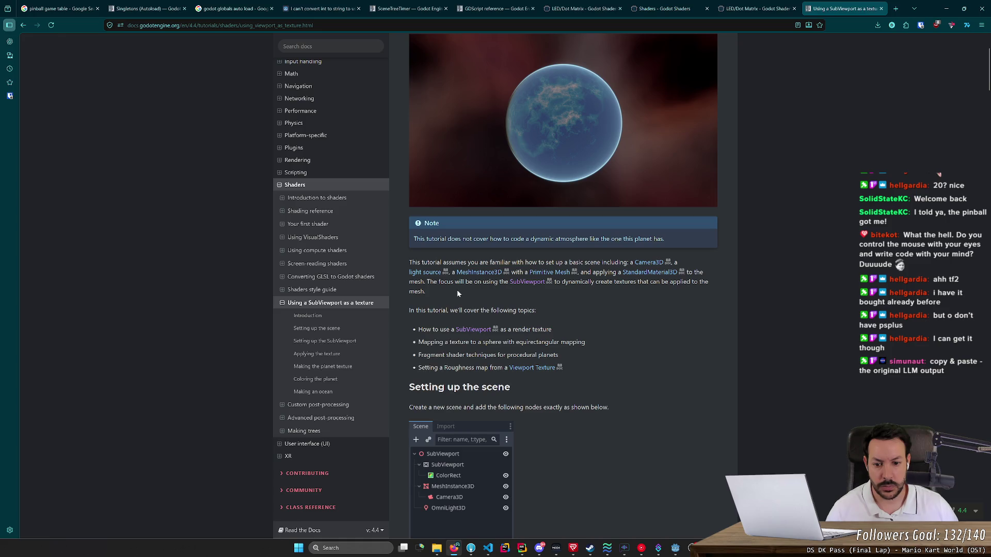
scroll(457, 290, down, 2)
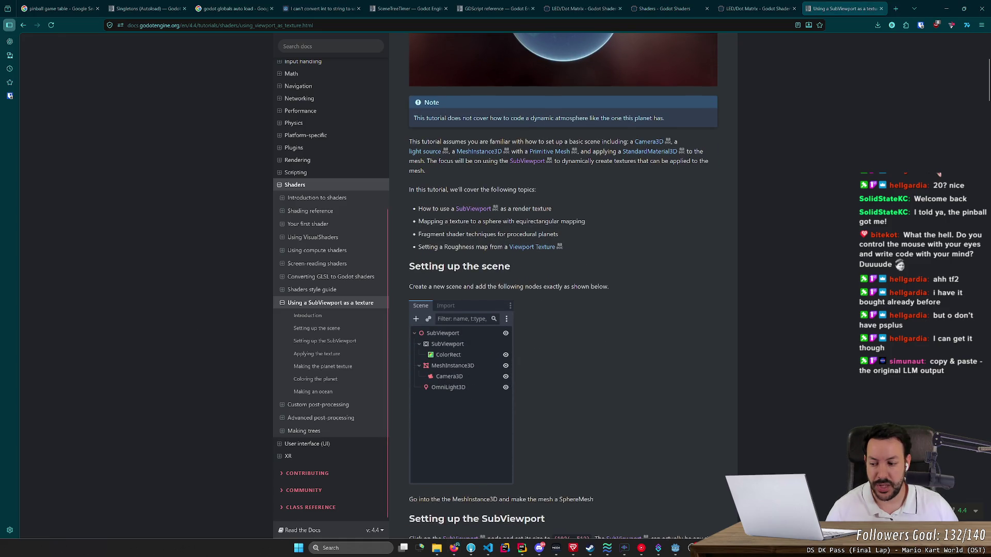
scroll(482, 306, down, 1)
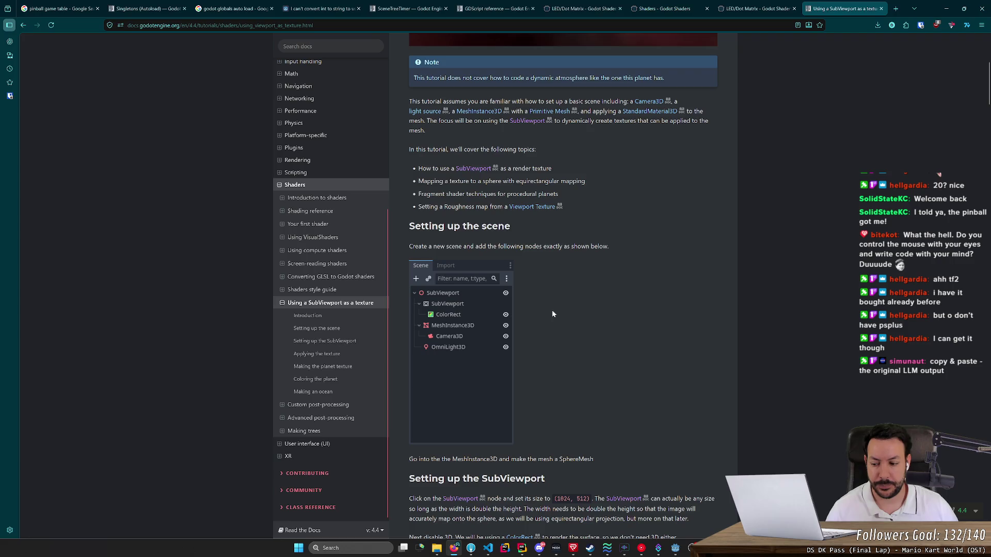
scroll(552, 313, down, 1)
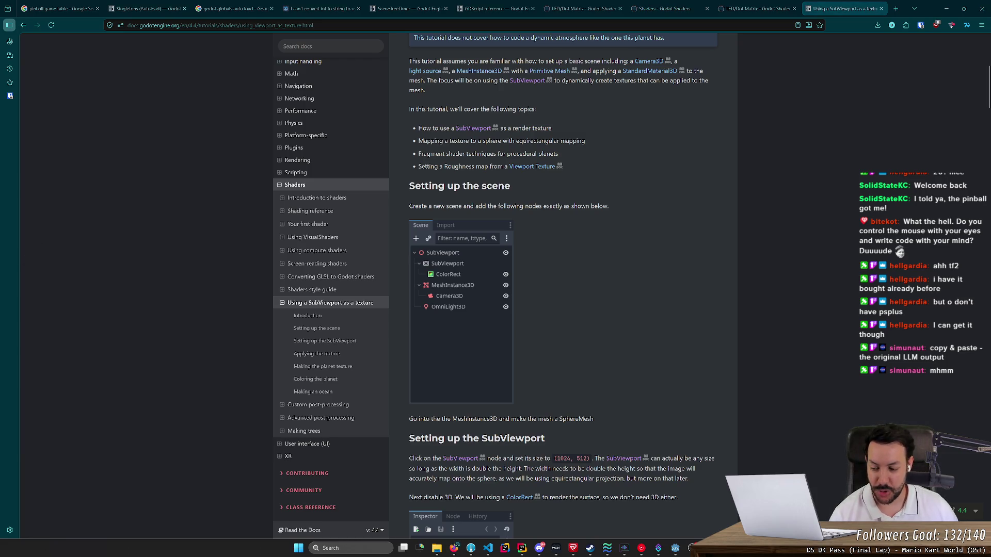
scroll(604, 309, down, 2)
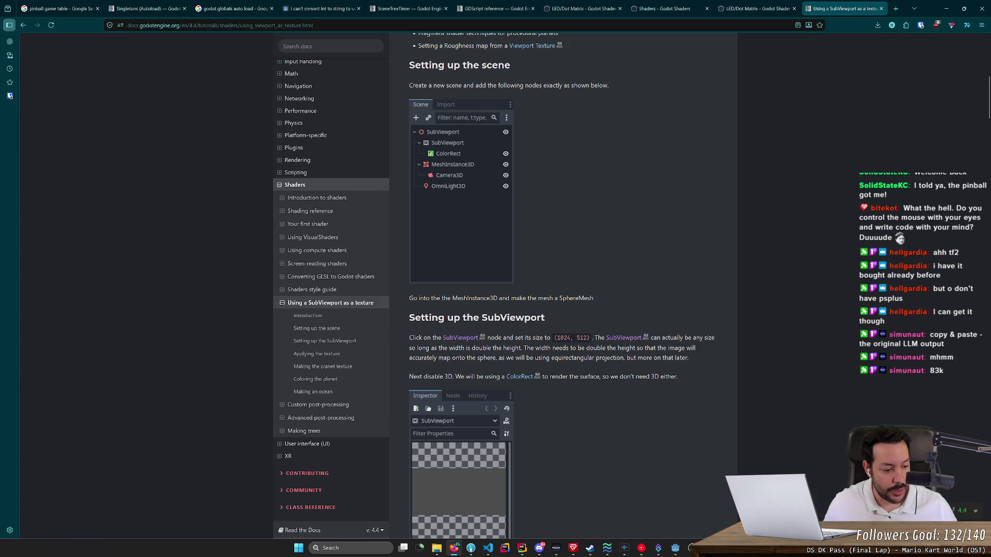
key(super+n)
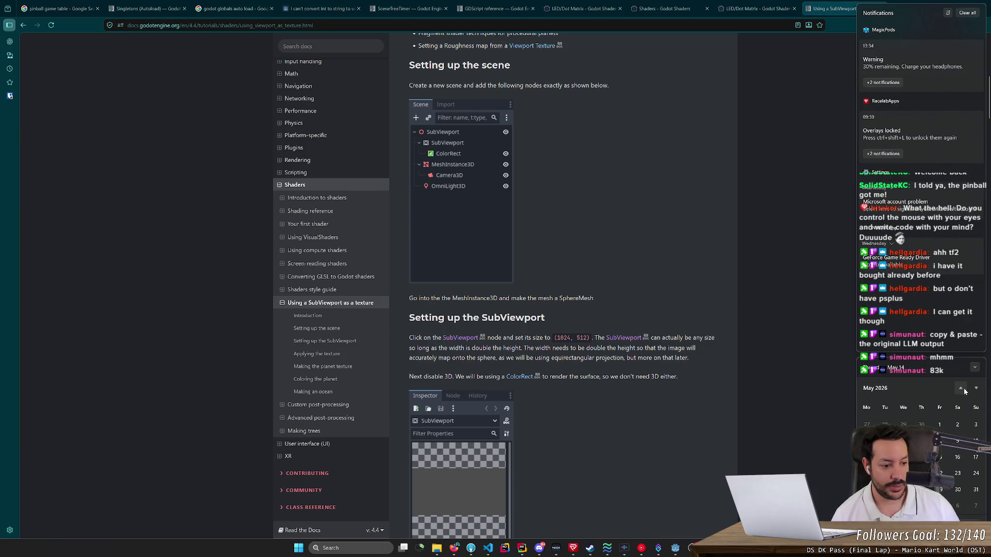
click(964, 388)
click(964, 388)
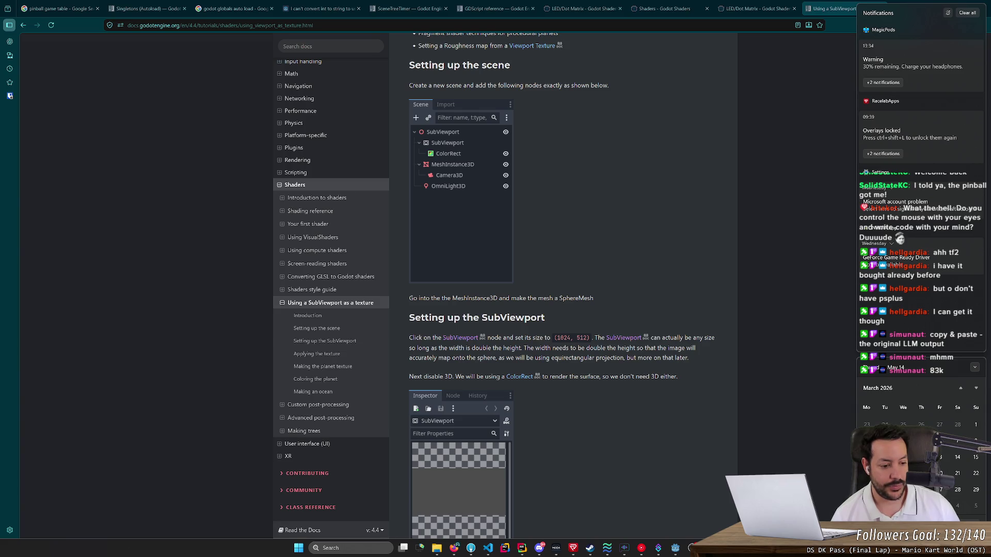
scroll(942, 467, down, 1)
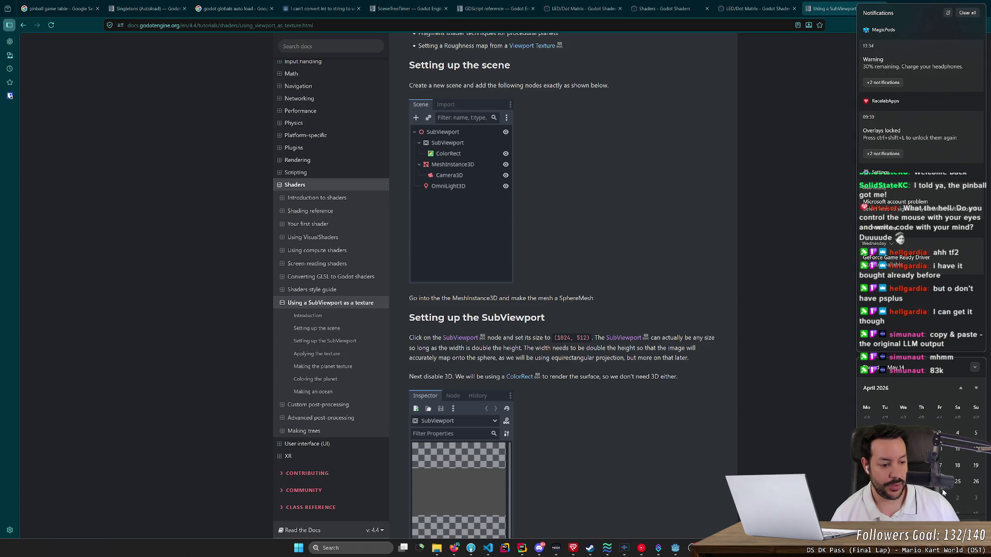
scroll(941, 458, down, 1)
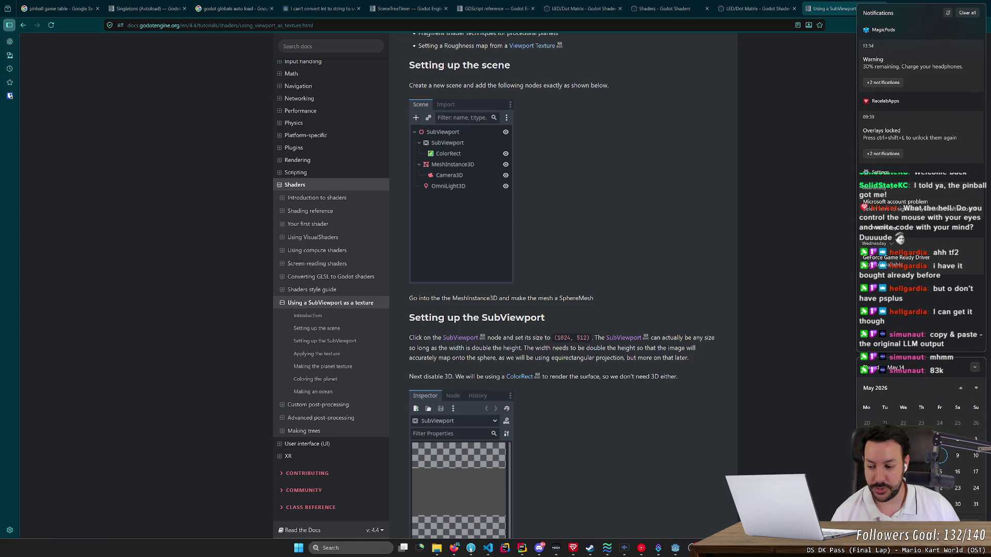
click(974, 369)
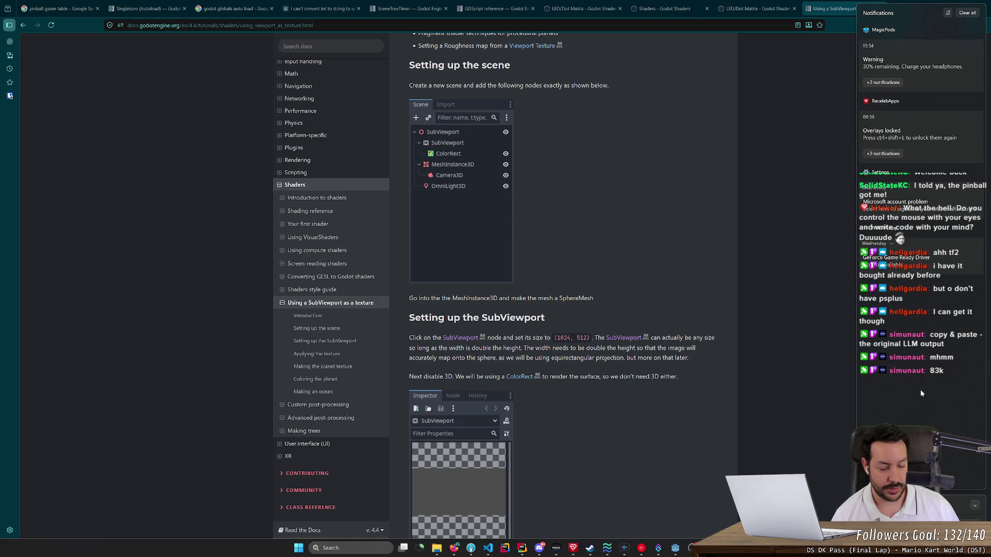
click(825, 400)
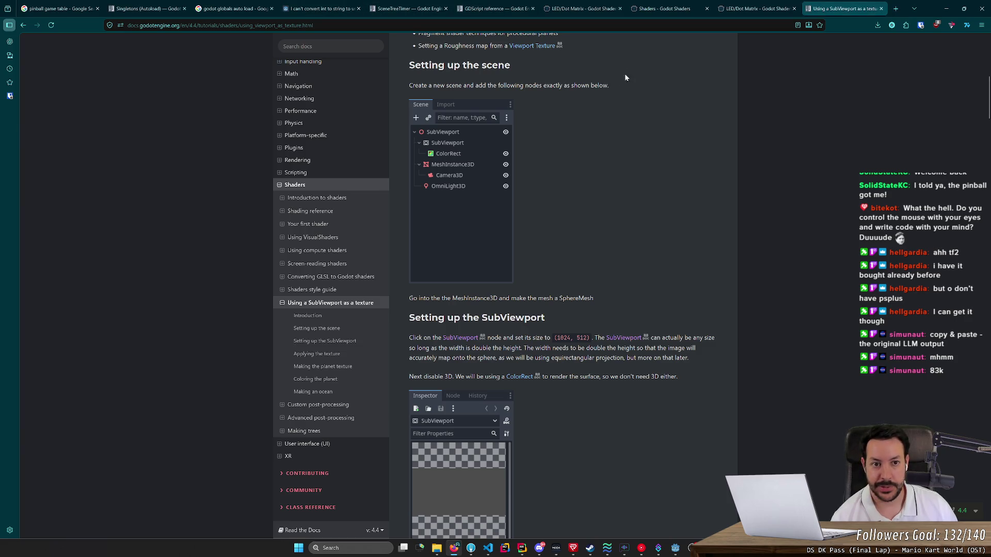
Calculate 2000/6 from the address bar, giving 333.33.
key(ctrl+l)
text(1)
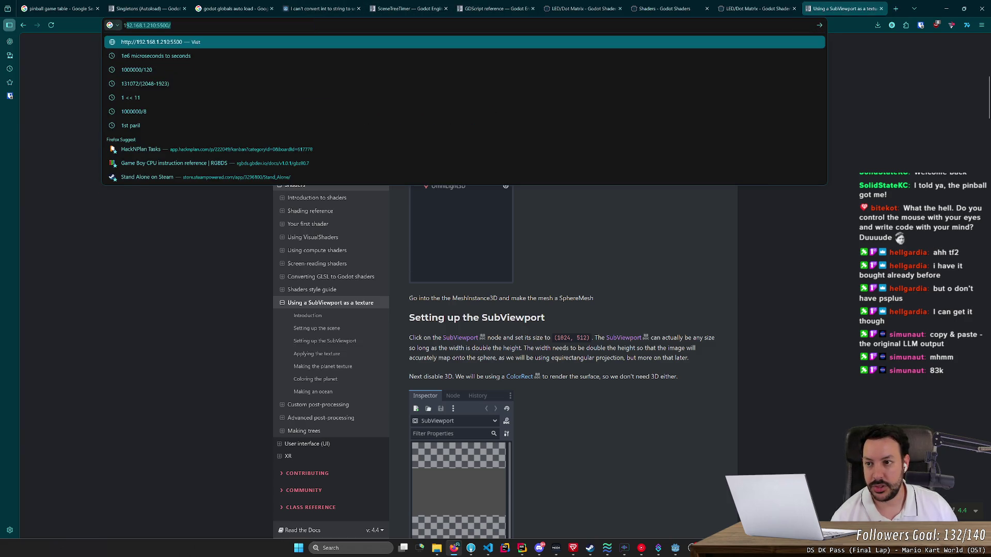
key(BackSpace)
key(BackSpace)
text(2000/)
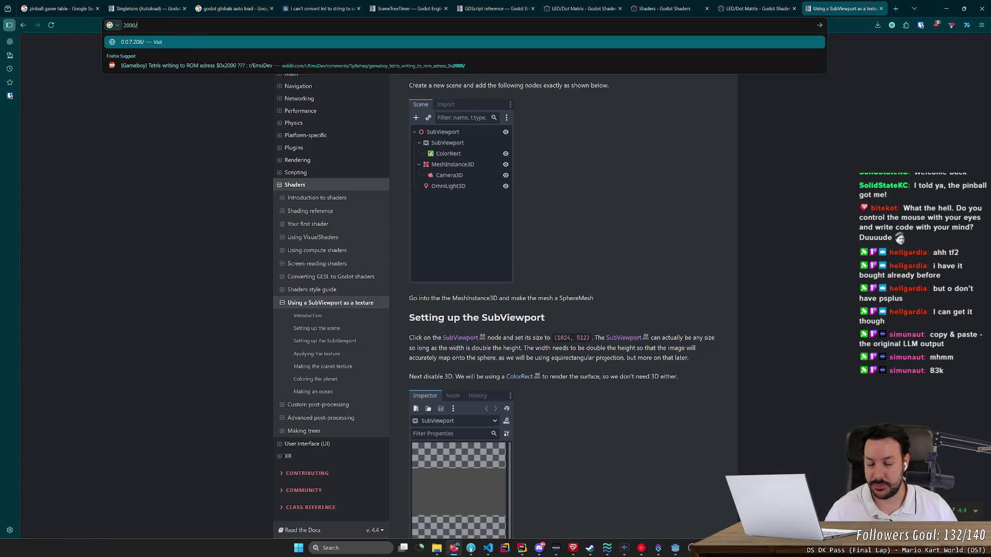
text(6)
key(Return)
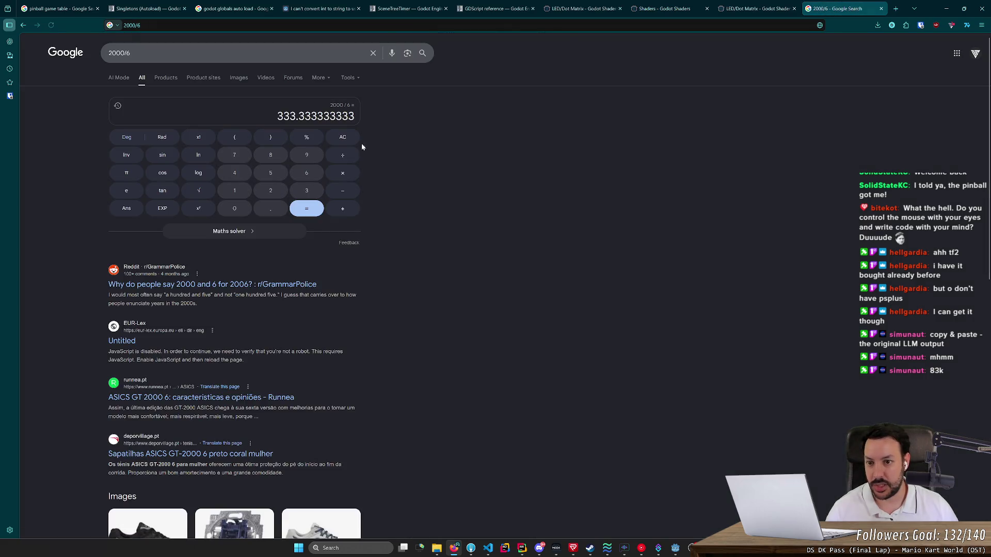
Calculate 333/1.2, select the 277.5 result, and close the calculator tab.
drag(296, 116, 276, 117)
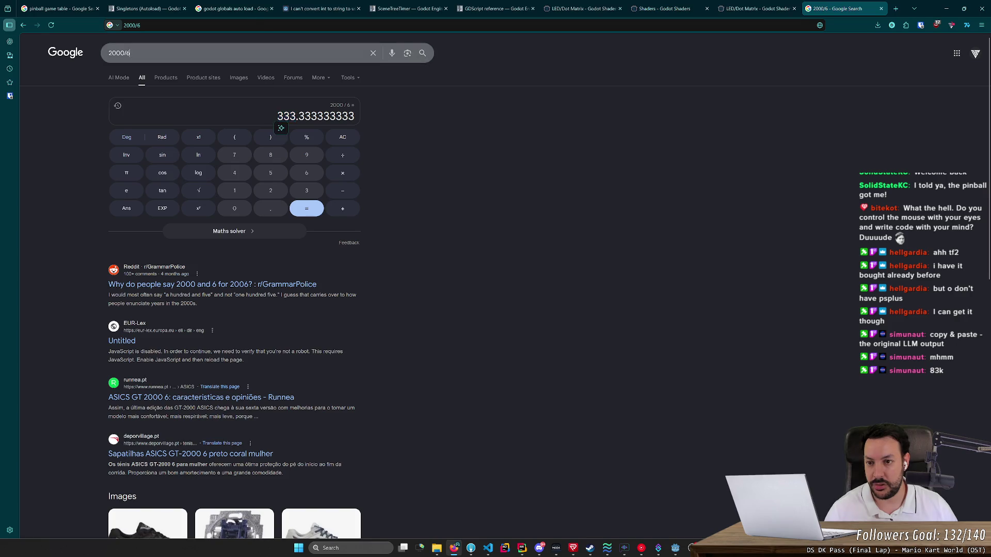
key(ctrl+a)
text(333/1.2)
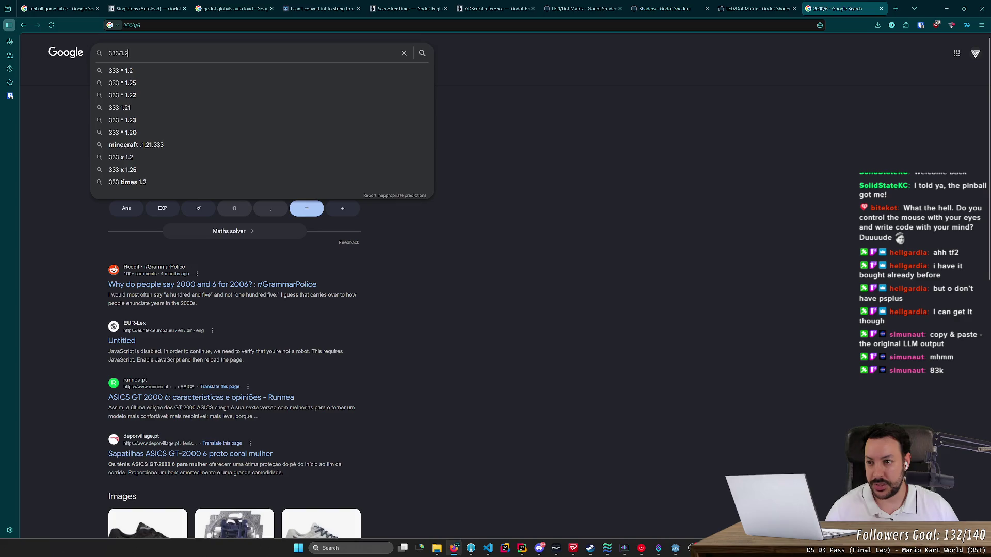
key(Return)
drag(347, 116, 328, 117)
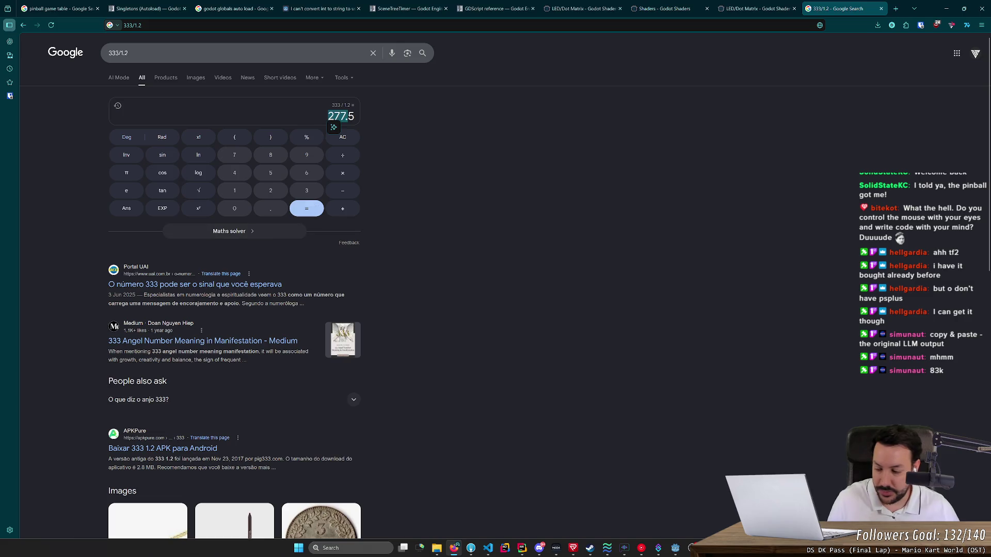
key(alt+Tab)
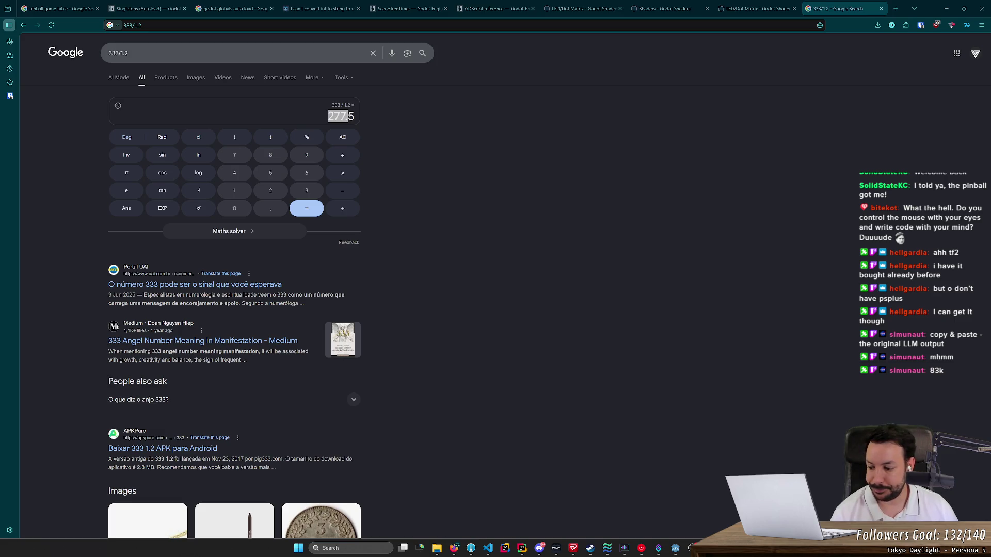
click(1, 313)
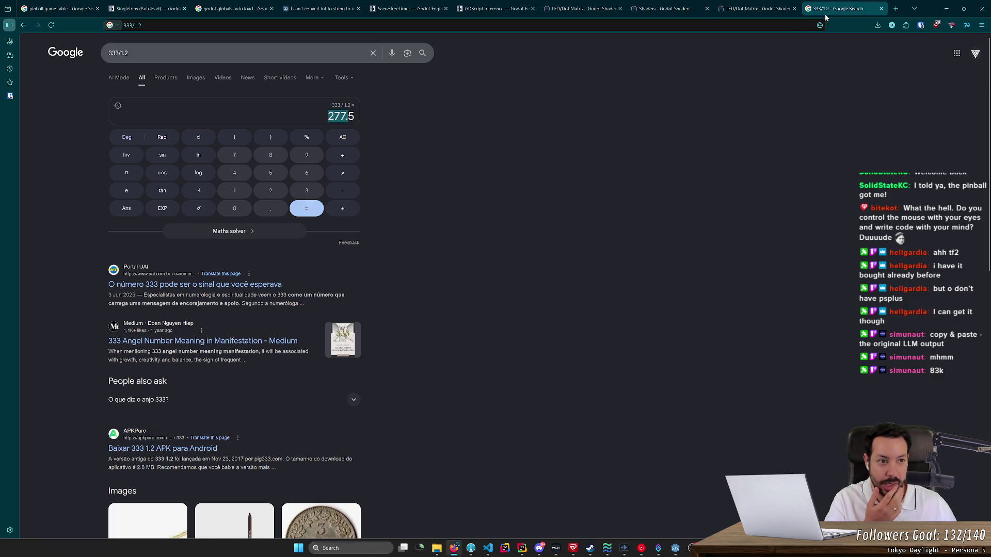
middle_click(842, 3)
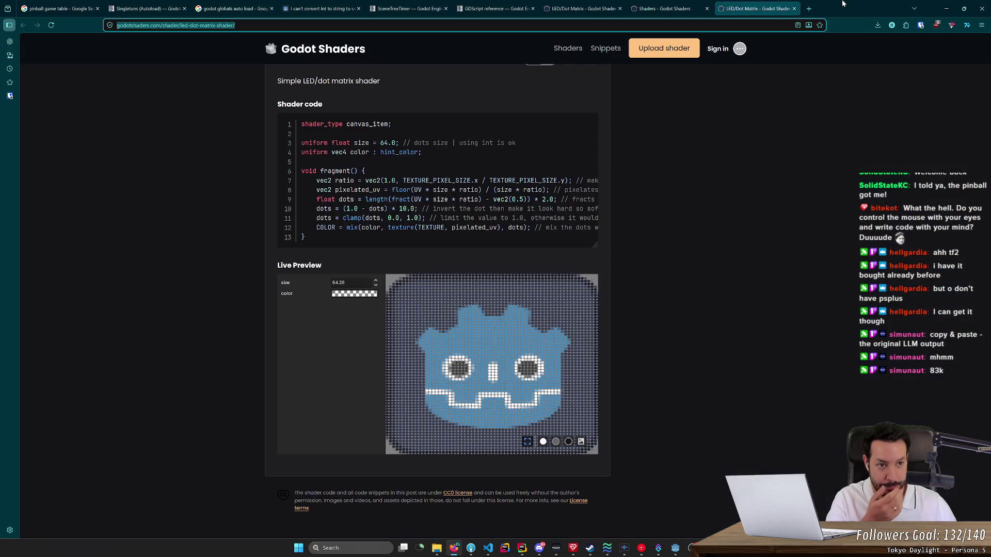
Return to the SubViewport tutorial, scroll to the ColorRect Layout step, then switch back to Godot.
click(948, 6)
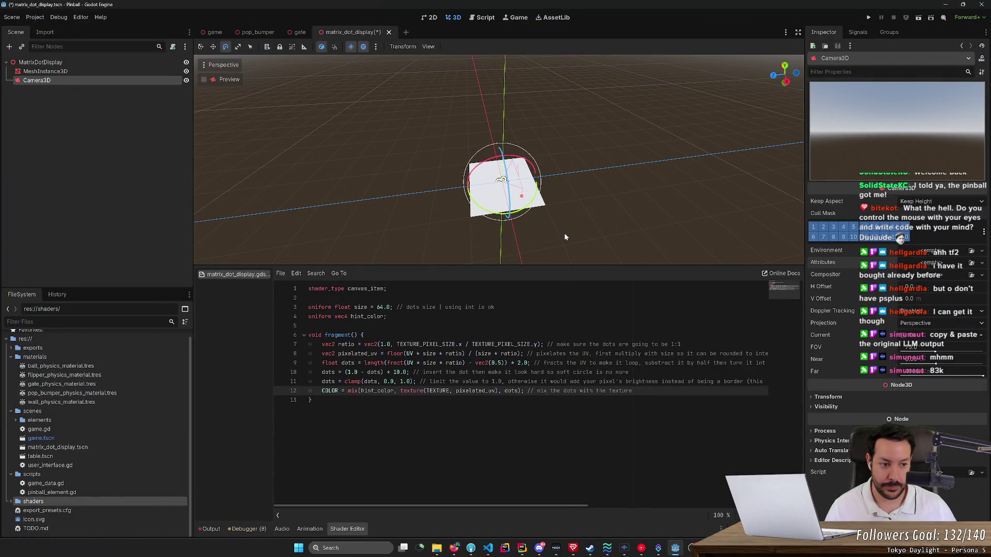
click(453, 548)
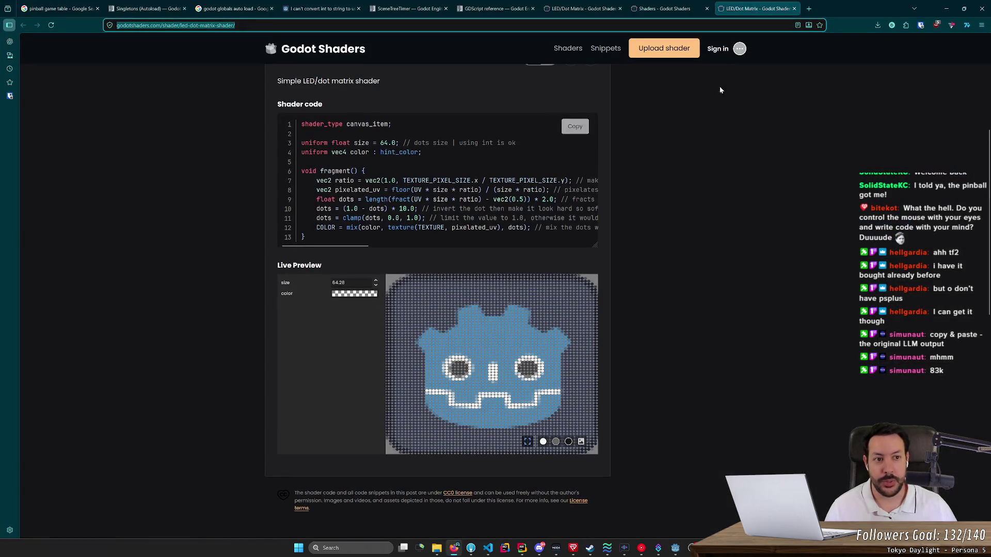
text(2000/6)
key(alt+Return)
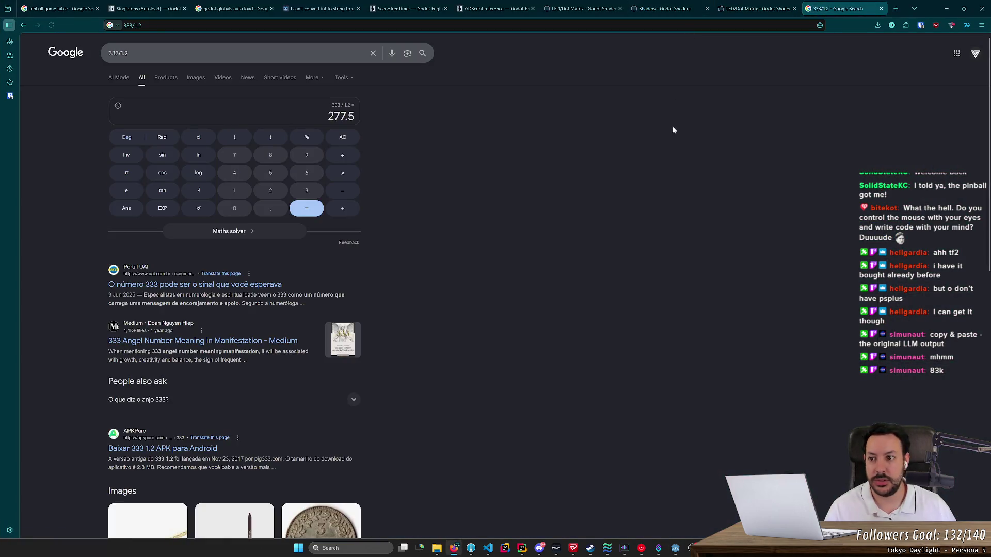
key(alt+Left)
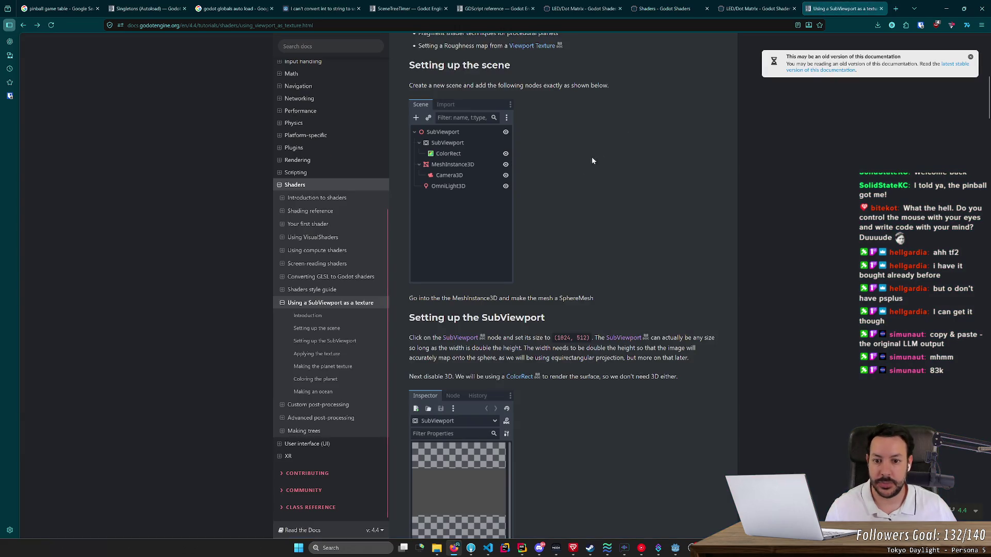
scroll(499, 172, down, 4)
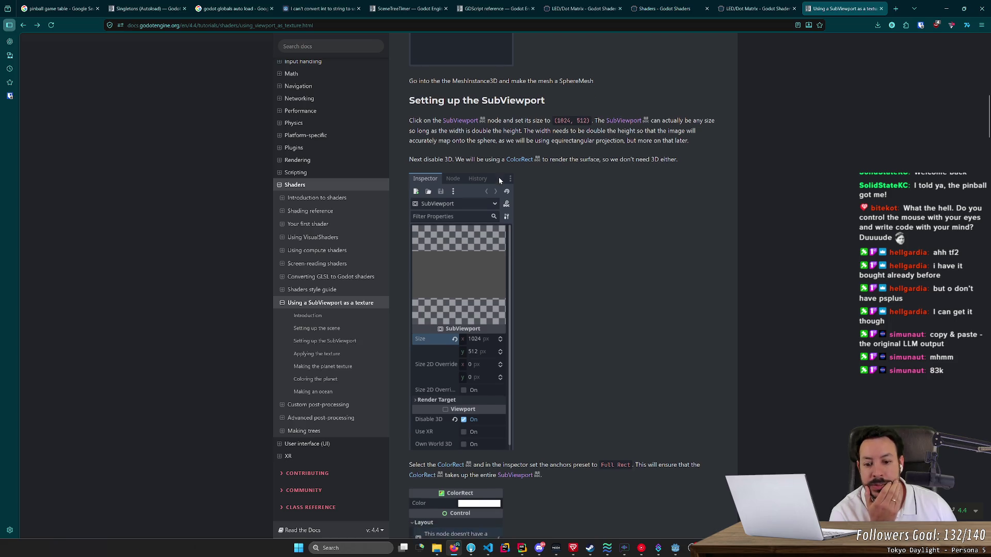
scroll(499, 178, down, 3)
scroll(498, 178, down, 1)
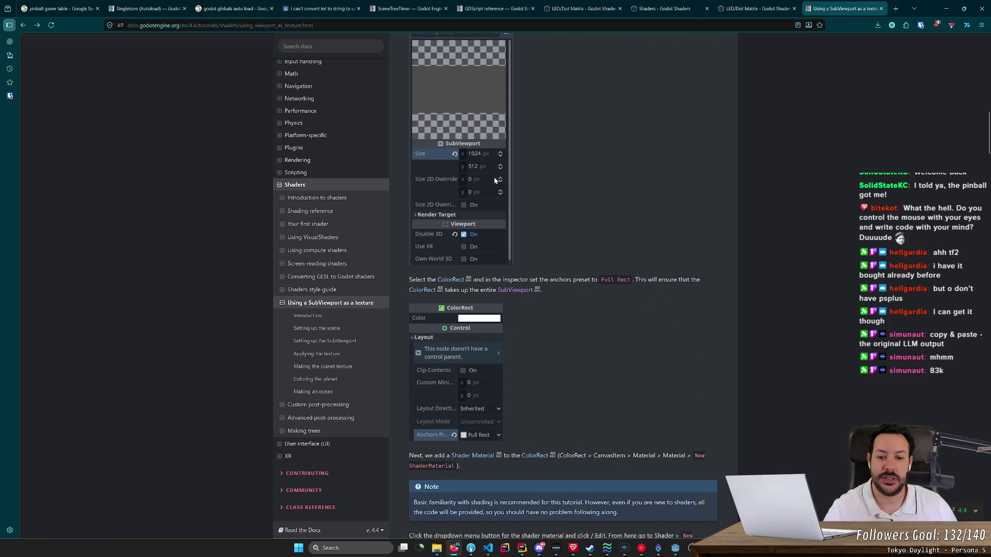
key(alt+Tab)
Add a SubViewport child node under MatrixDotDisplay.
click(77, 62)
right_click(77, 62)
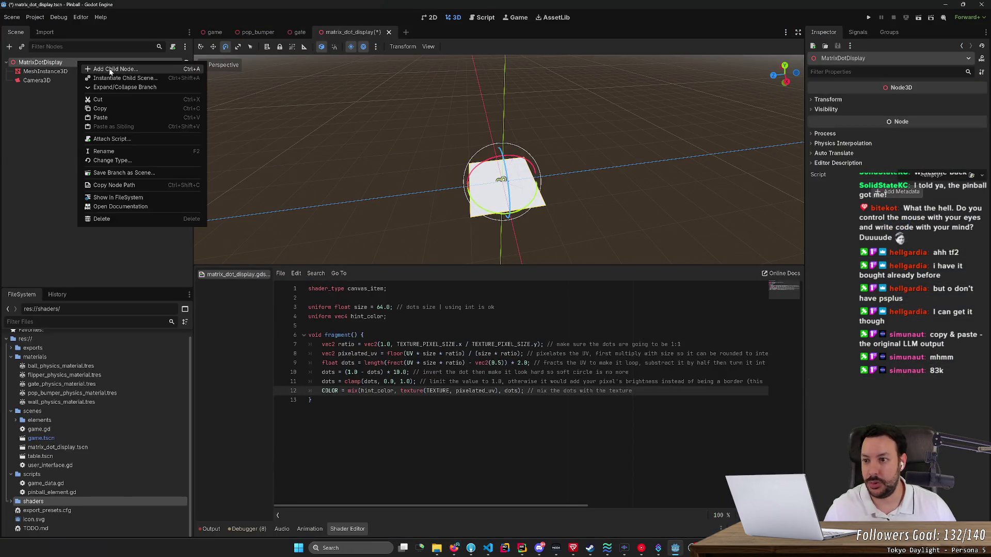
click(109, 70)
text(sub)
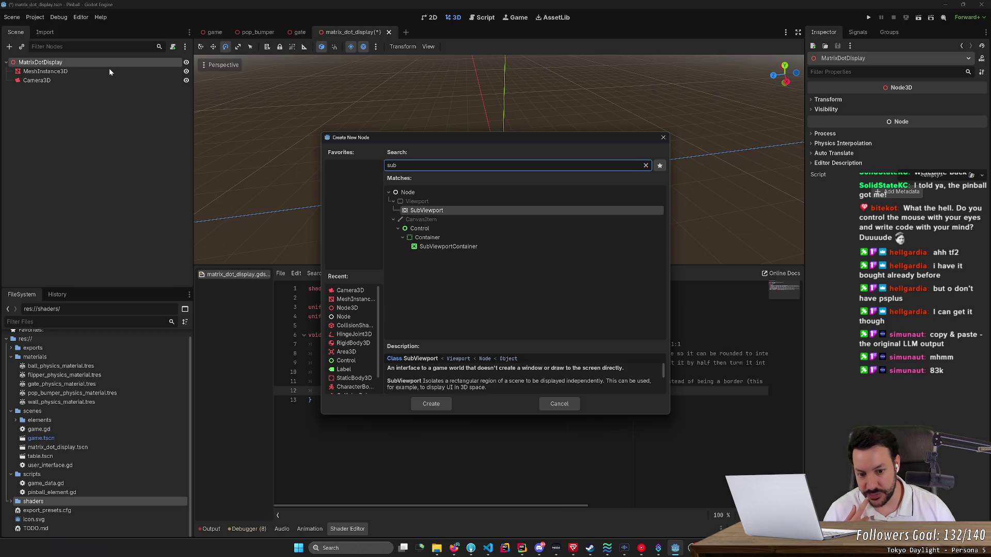
key(Return)
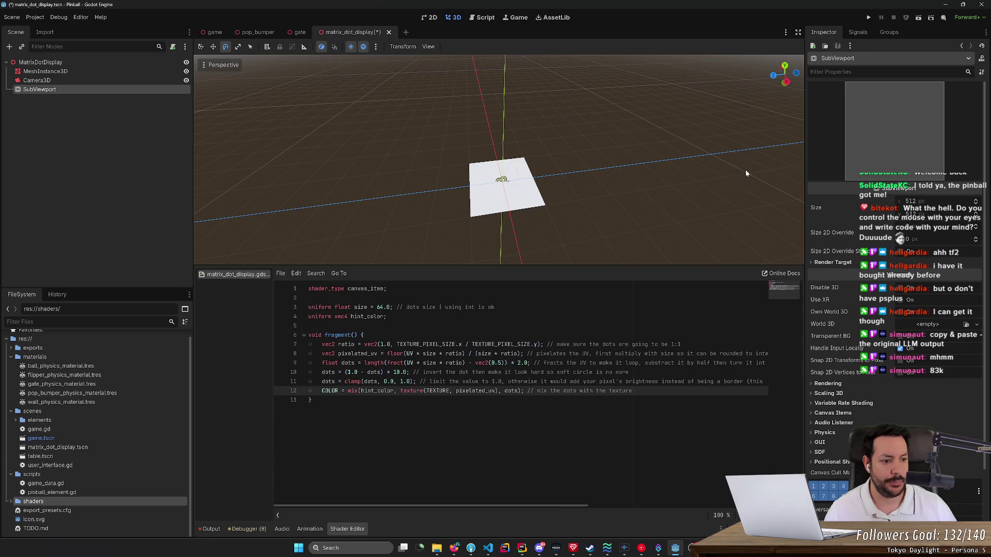
Set the SubViewport's size to 1920 × 1080.
click(911, 202)
text(192)
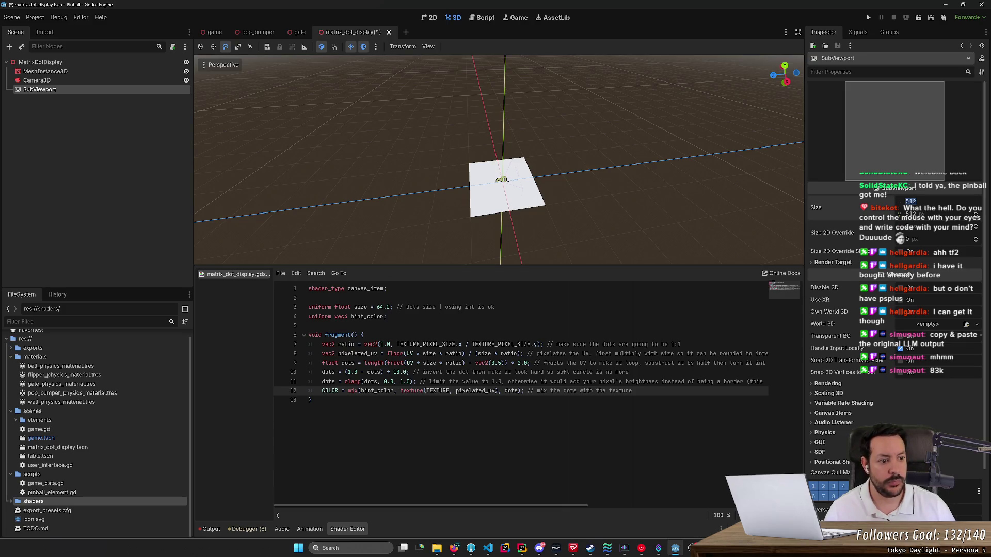
text(0)
key(Tab)
text(1080)
key(Return)
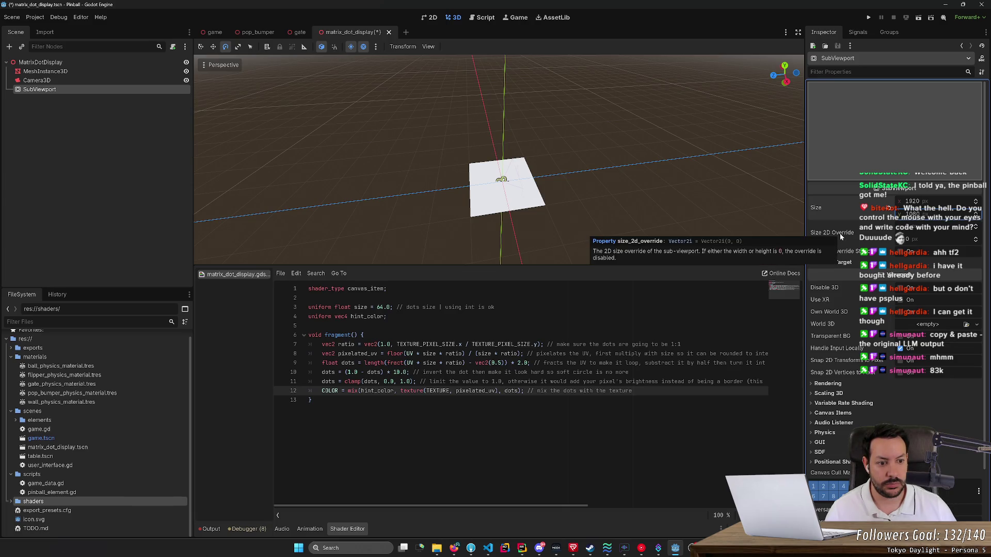
Look through the SubViewport's Render Target, Rendering and GUI sections, then return to the tutorial.
click(834, 263)
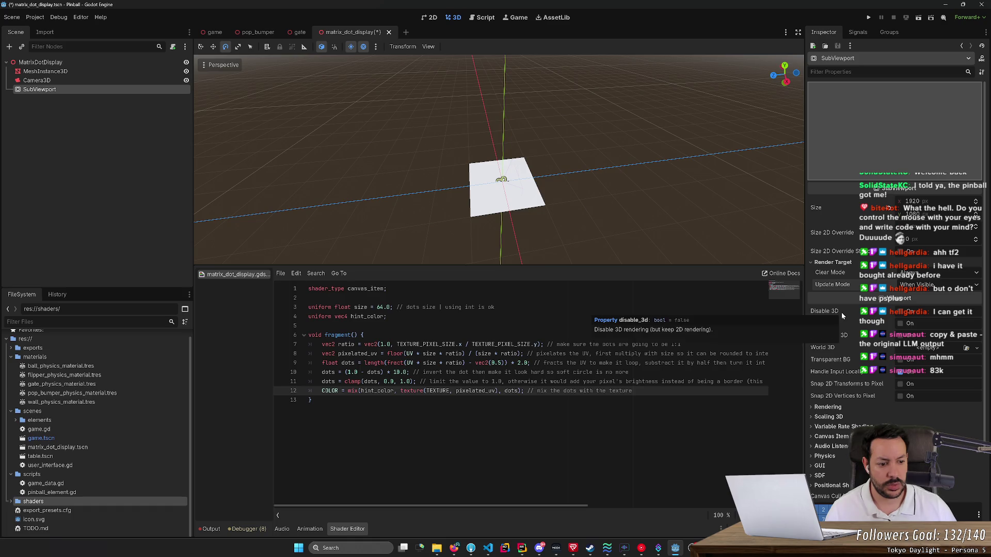
click(827, 408)
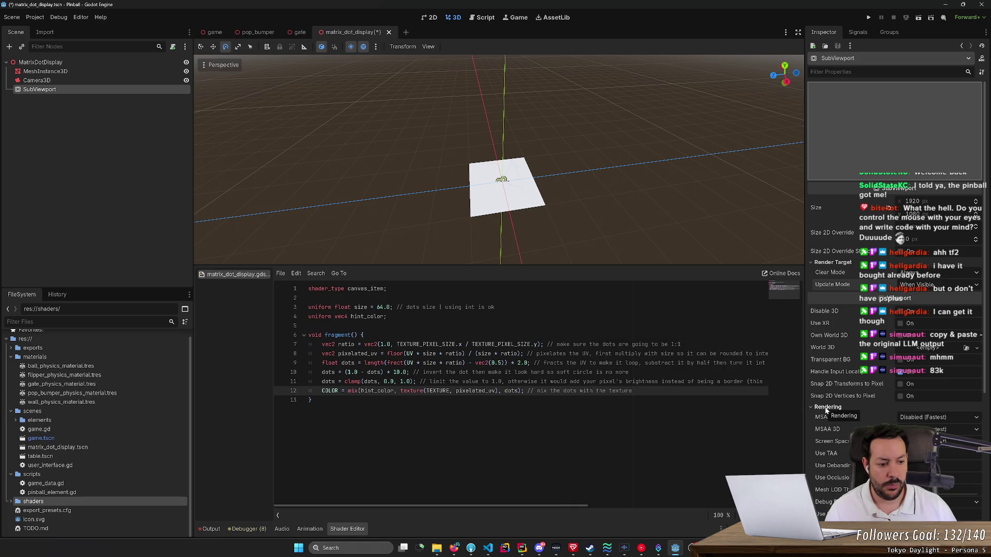
click(827, 408)
scroll(831, 410, down, 2)
click(829, 385)
click(828, 385)
click(820, 365)
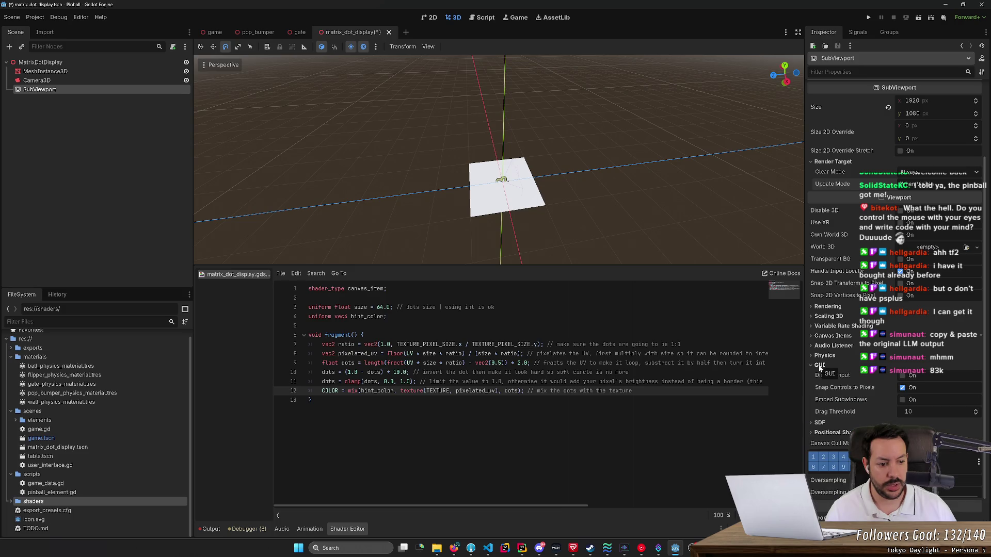
click(819, 366)
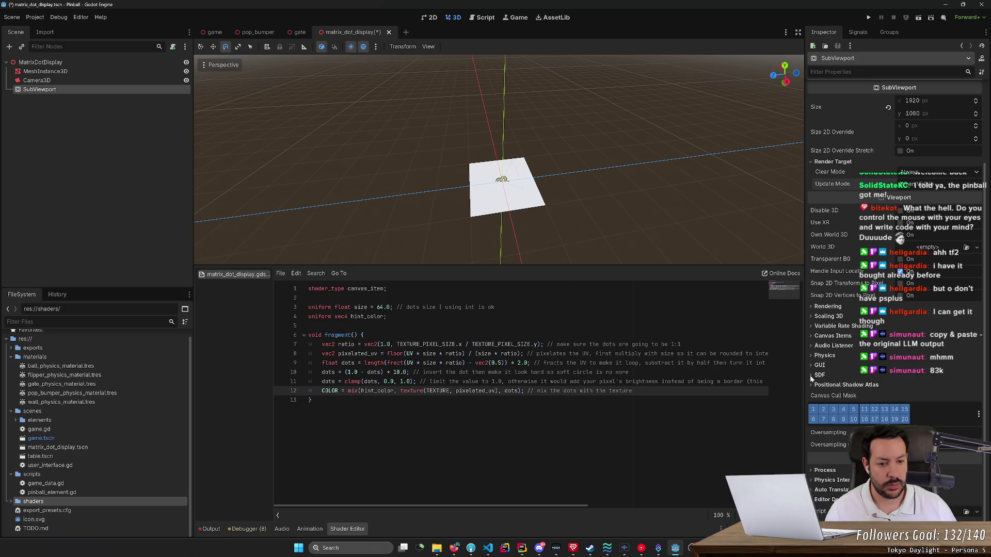
key(alt+Tab)
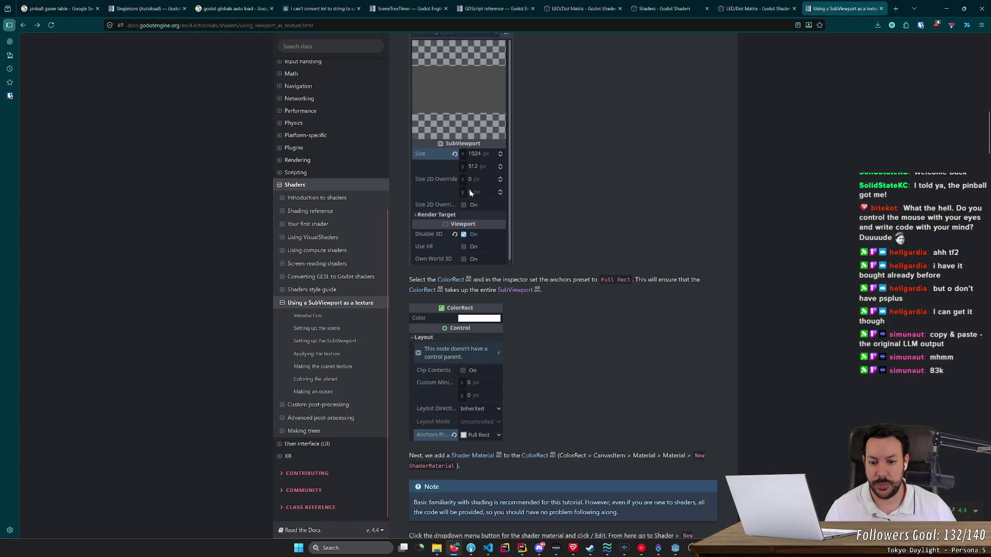
Scroll the tutorial down to the 'Applying the texture' section.
scroll(516, 249, up, 5)
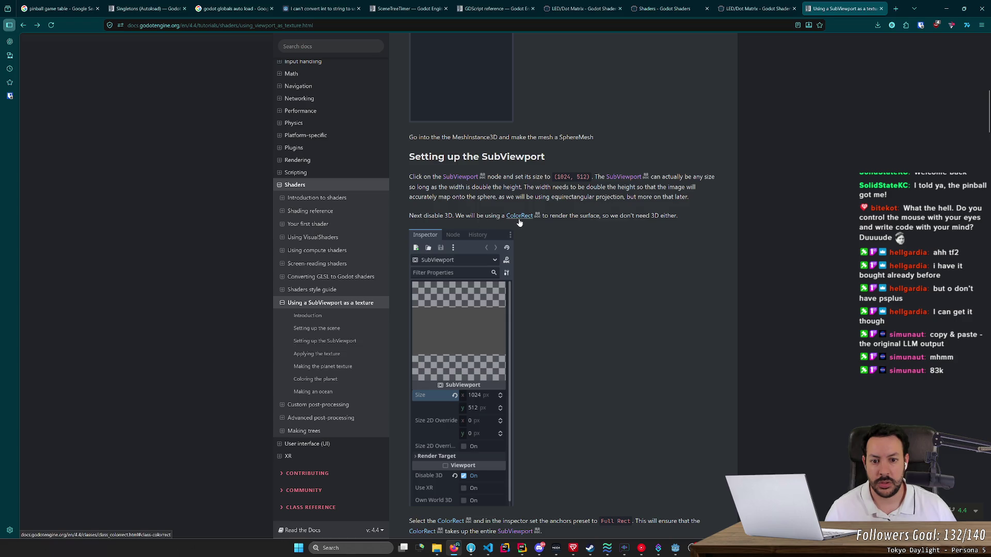
scroll(548, 264, up, 4)
scroll(542, 255, down, 2)
scroll(542, 258, down, 3)
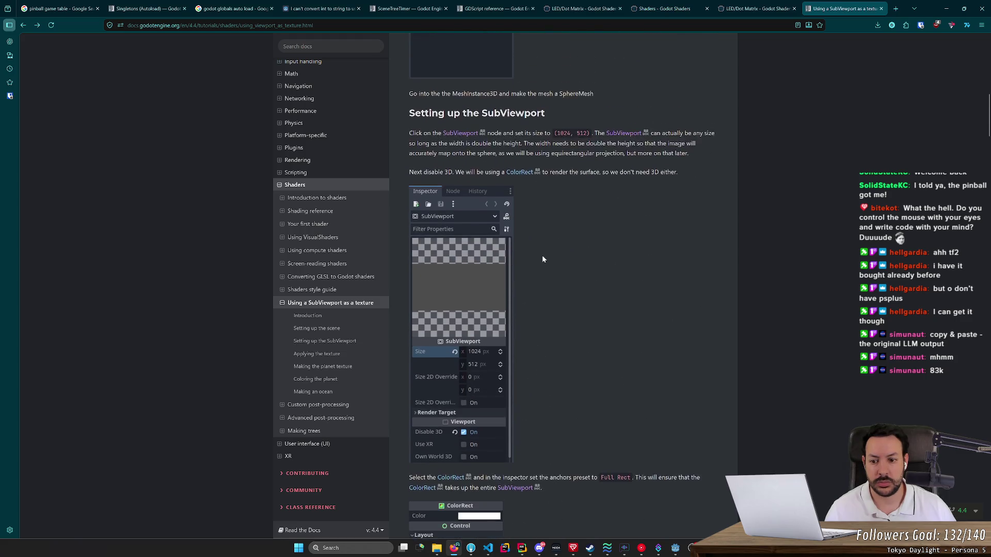
scroll(542, 258, down, 7)
scroll(543, 260, down, 1)
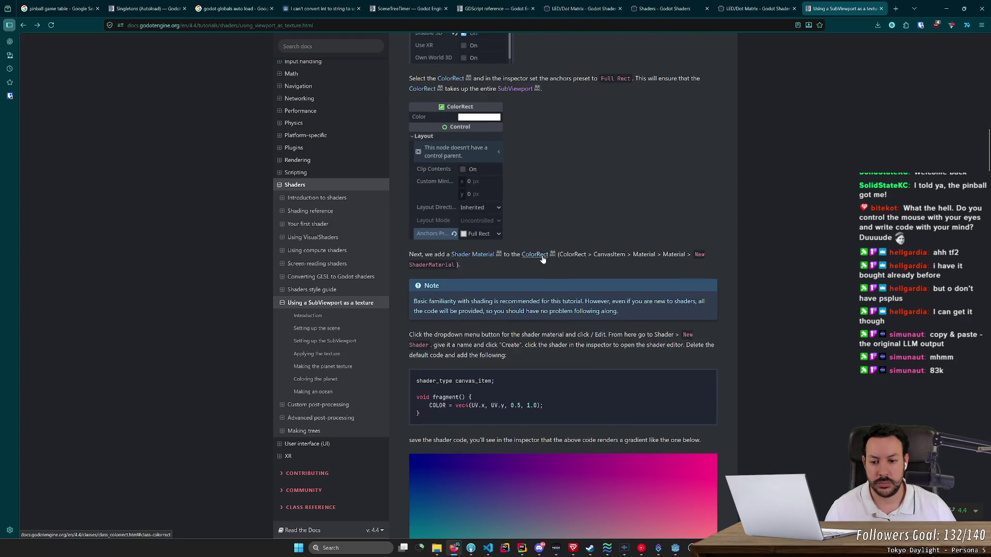
scroll(542, 259, down, 10)
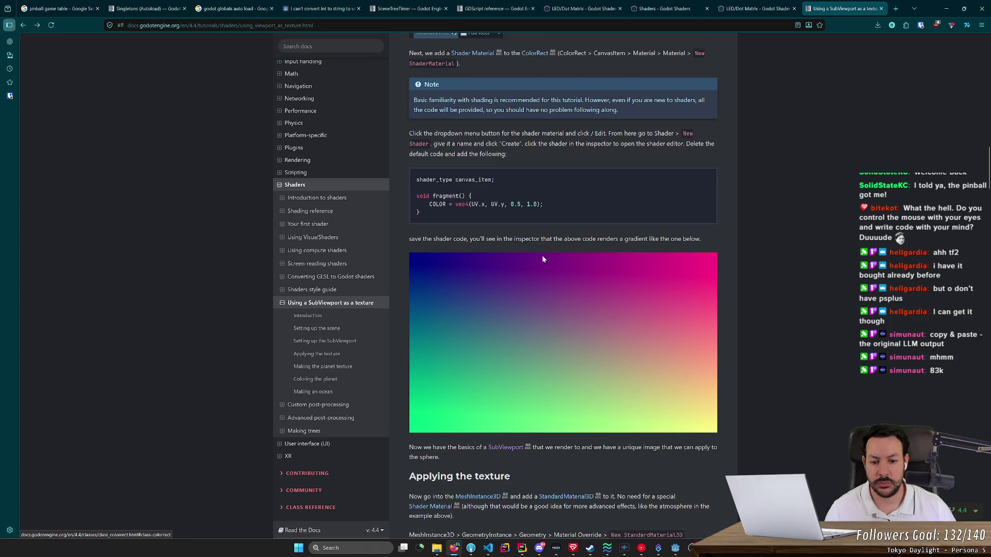
scroll(542, 259, down, 4)
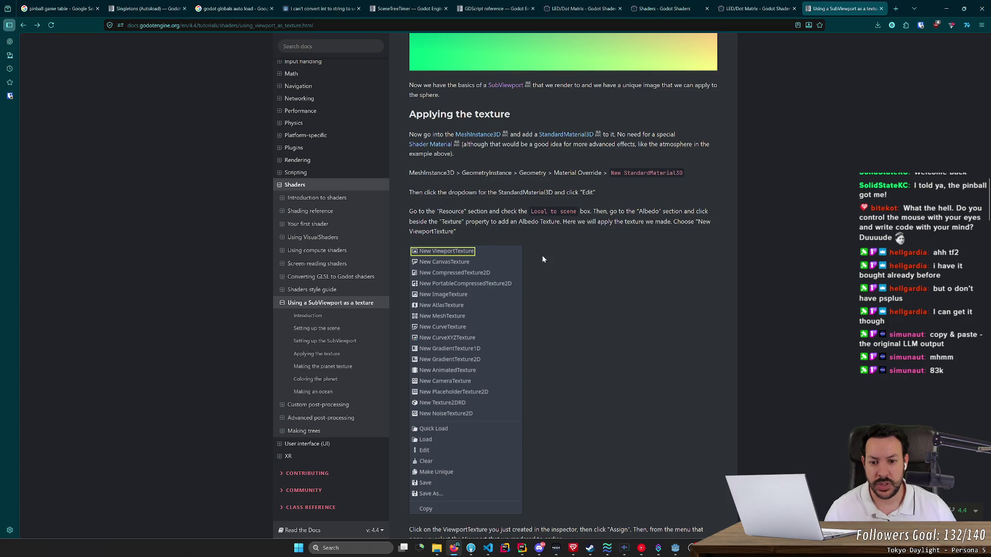
Start adding a 'viewport' child under SubViewport, cancel it, recheck the docs, and return to Godot.
key(alt+Tab)
right_click(80, 94)
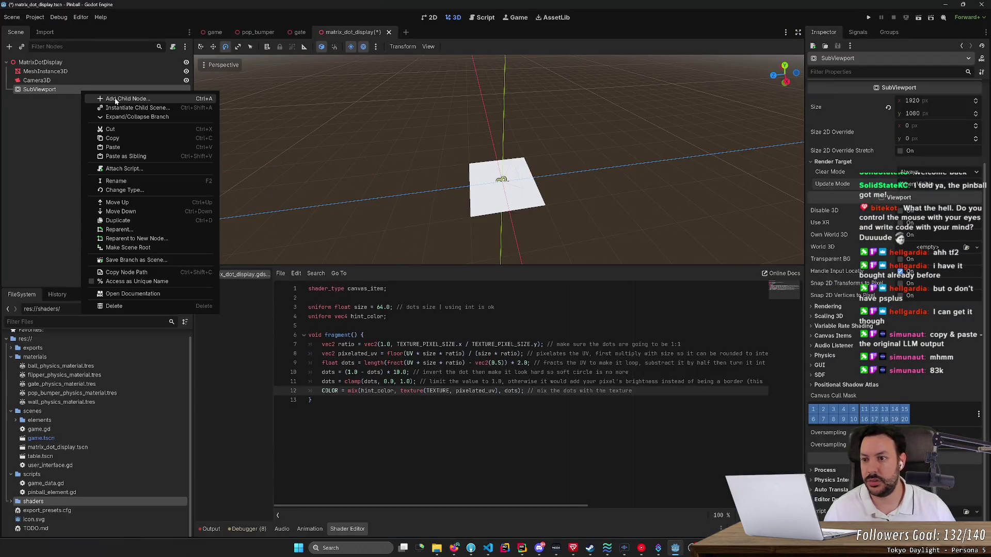
click(109, 98)
text(viewport)
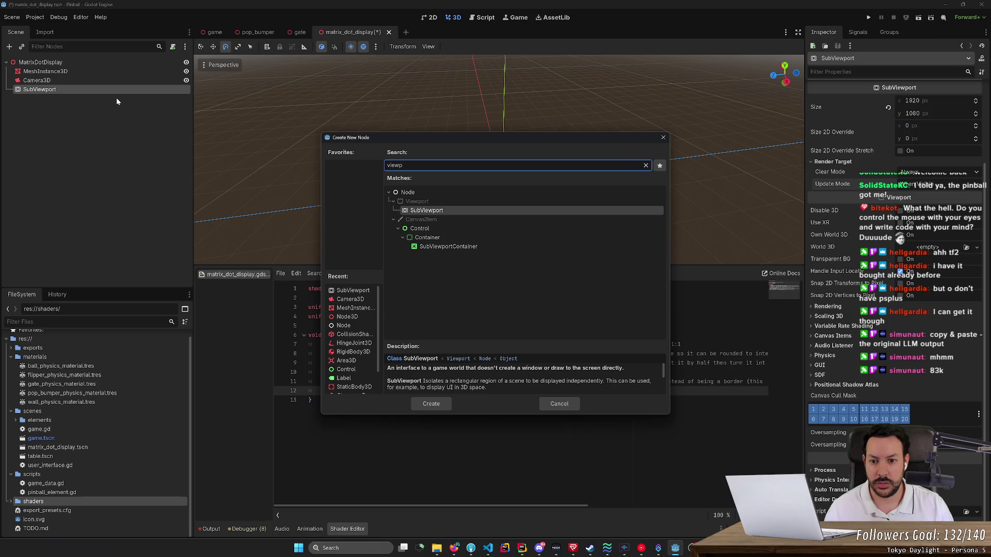
key(Escape)
key(alt+Tab)
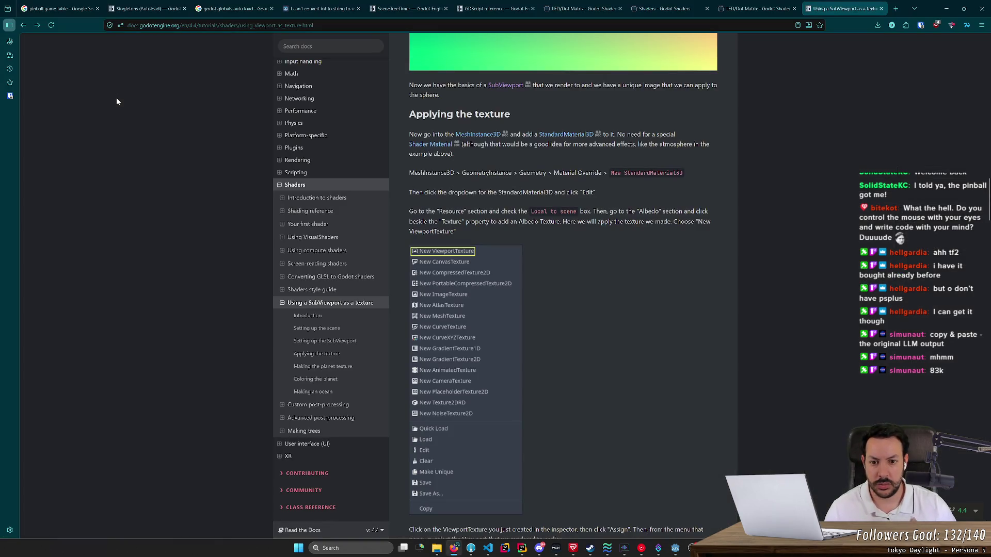
scroll(400, 181, up, 5)
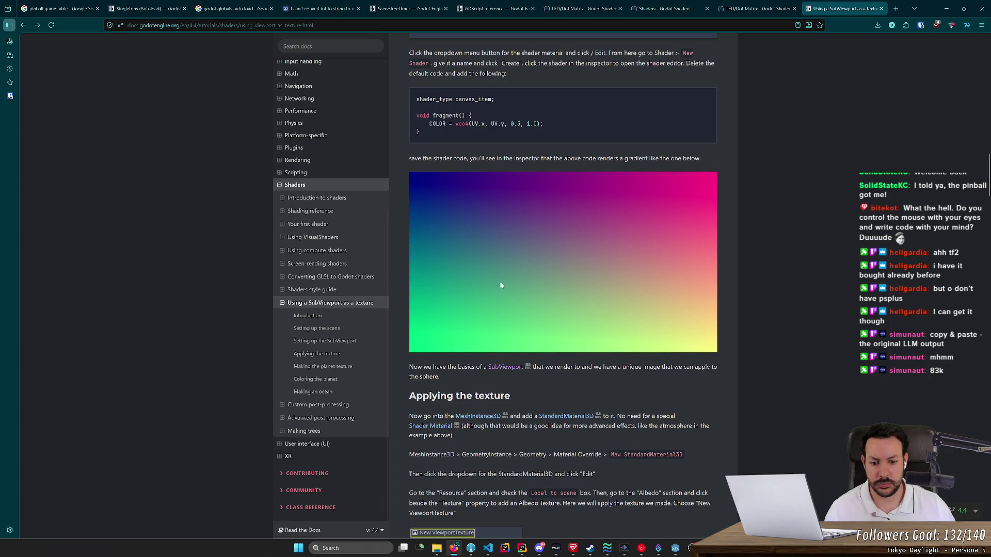
key(alt+Tab)
key(alt+Tab)
key(alt+Tab)
Select the plane's MeshInstance3D and inspect its PlaneMesh properties against the tutorial.
click(106, 71)
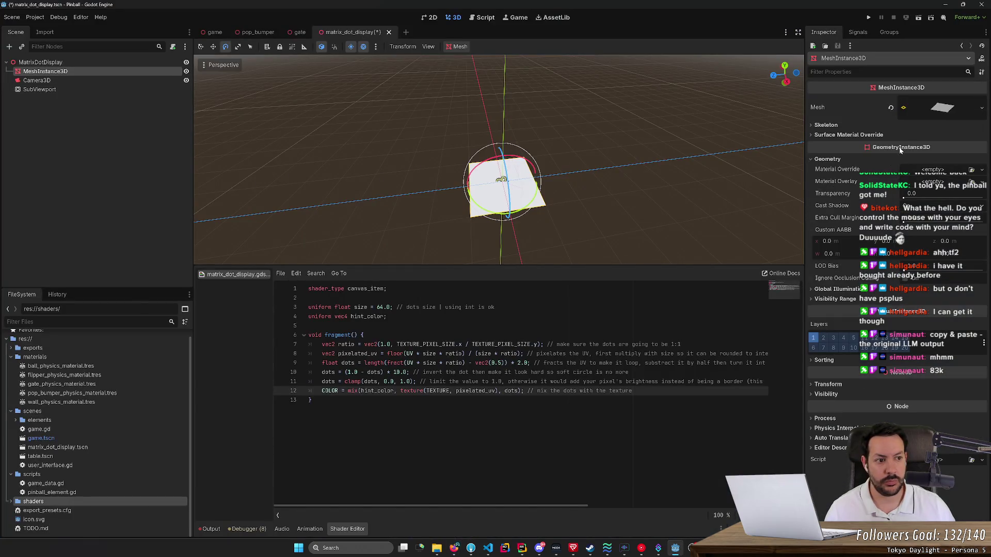
click(949, 109)
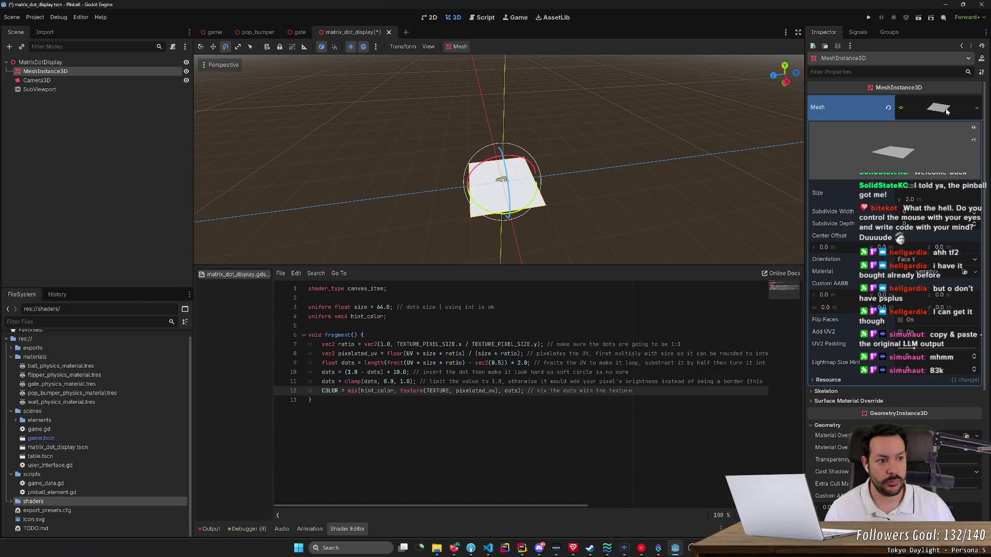
click(976, 110)
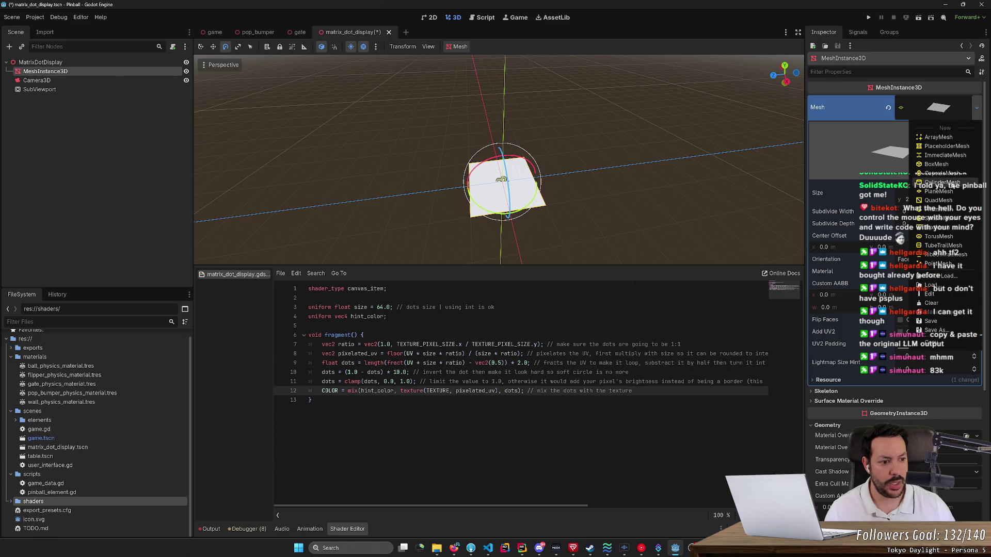
key(alt+Tab)
scroll(776, 281, down, 2)
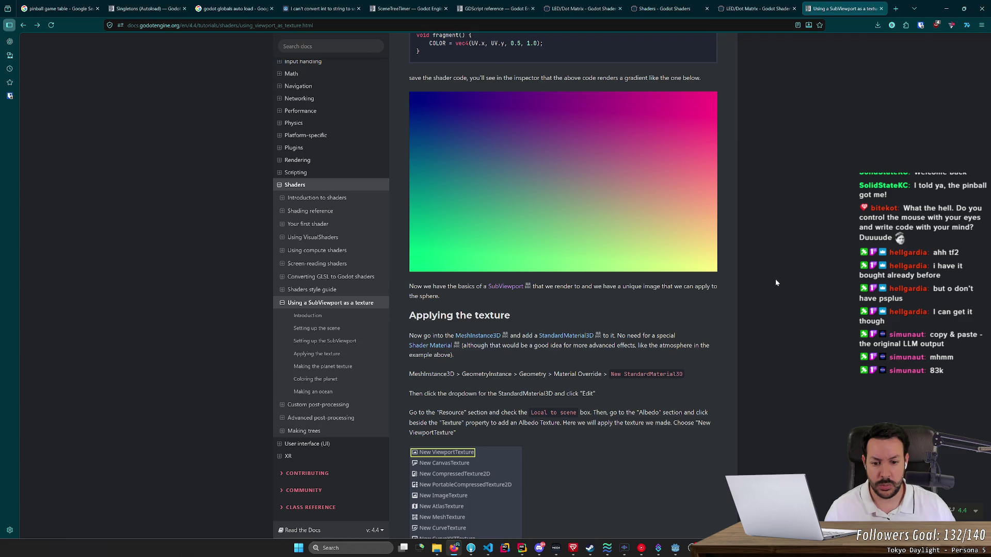
key(alt+Tab)
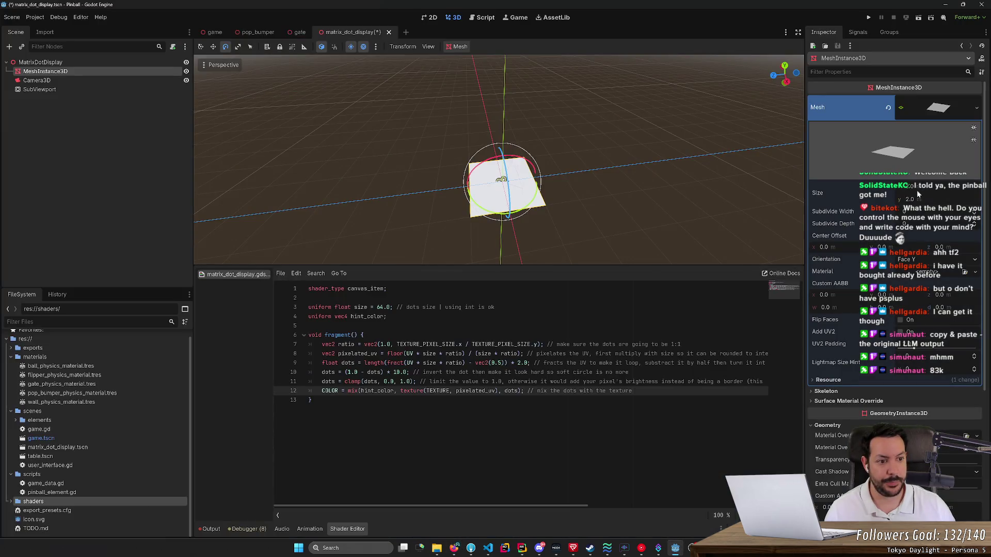
click(941, 111)
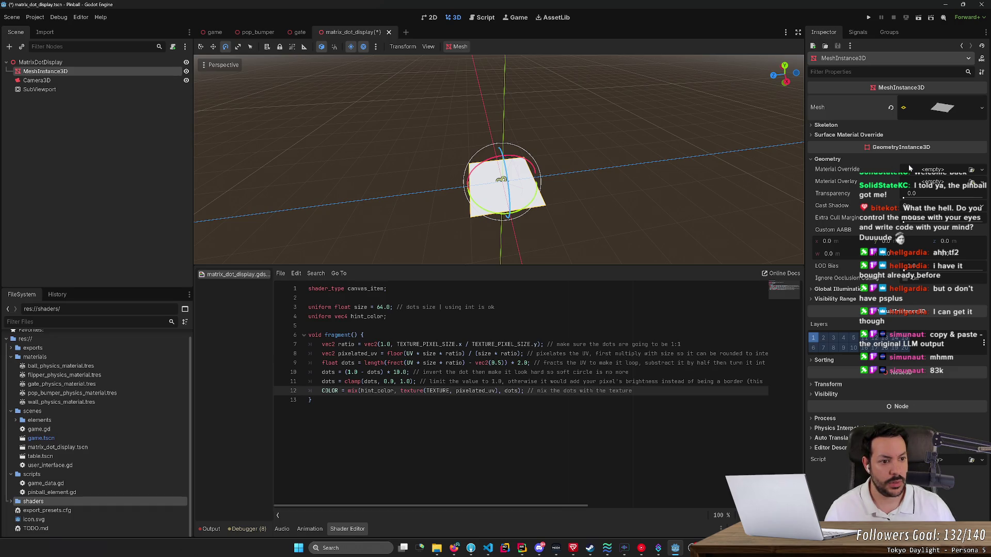
Assign a new StandardMaterial3D to the mesh's surface material override slot 0.
key(alt+Tab)
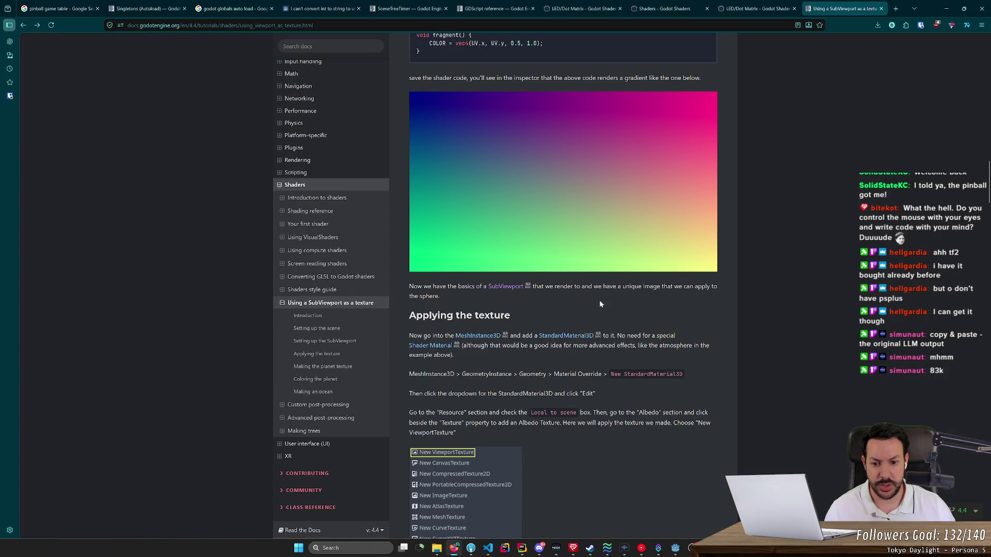
key(alt+Tab)
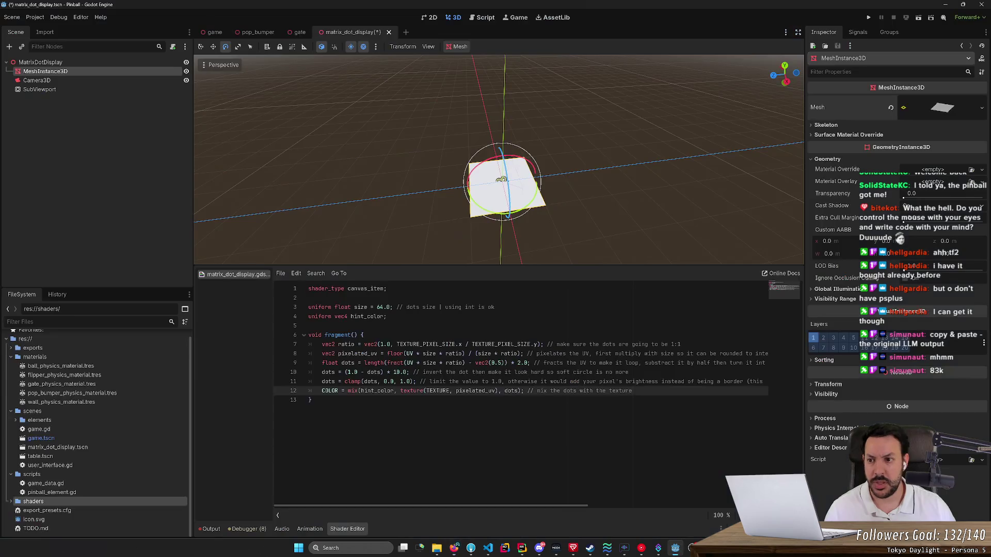
key(alt+Tab)
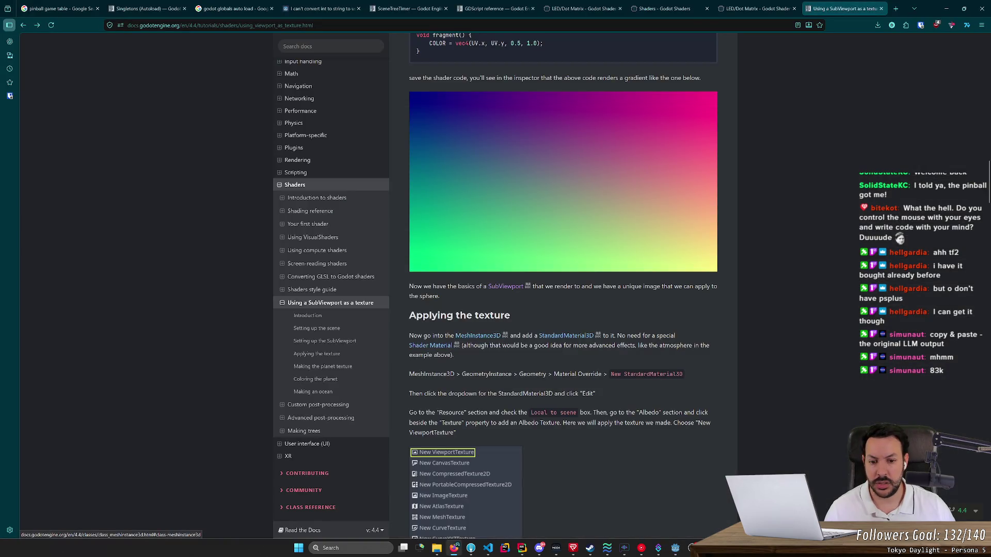
key(alt+Tab)
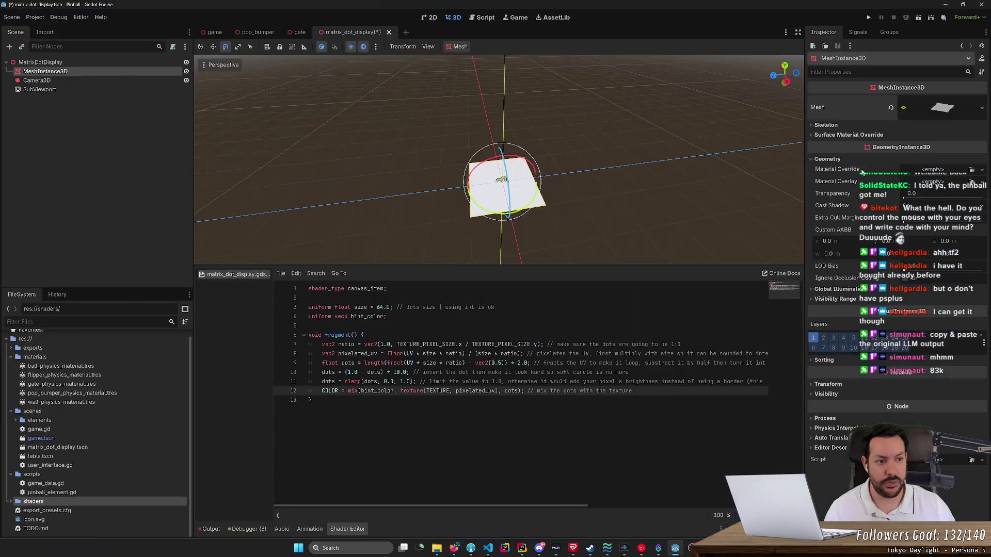
click(927, 112)
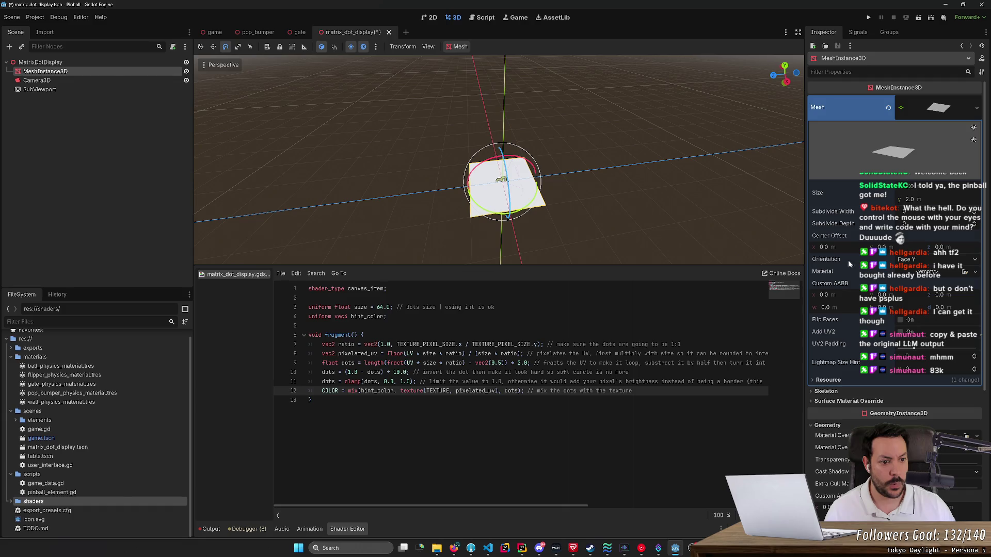
click(952, 113)
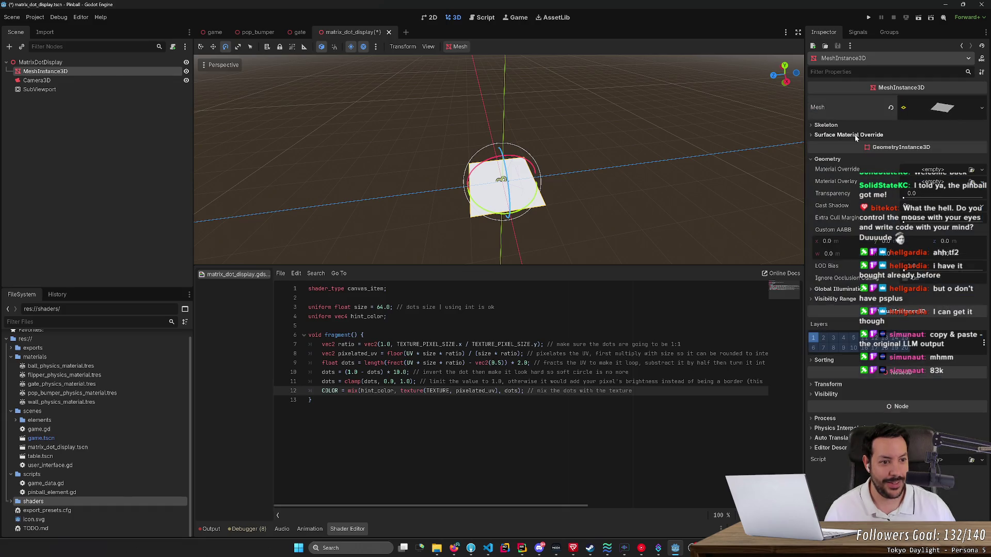
click(818, 136)
click(943, 145)
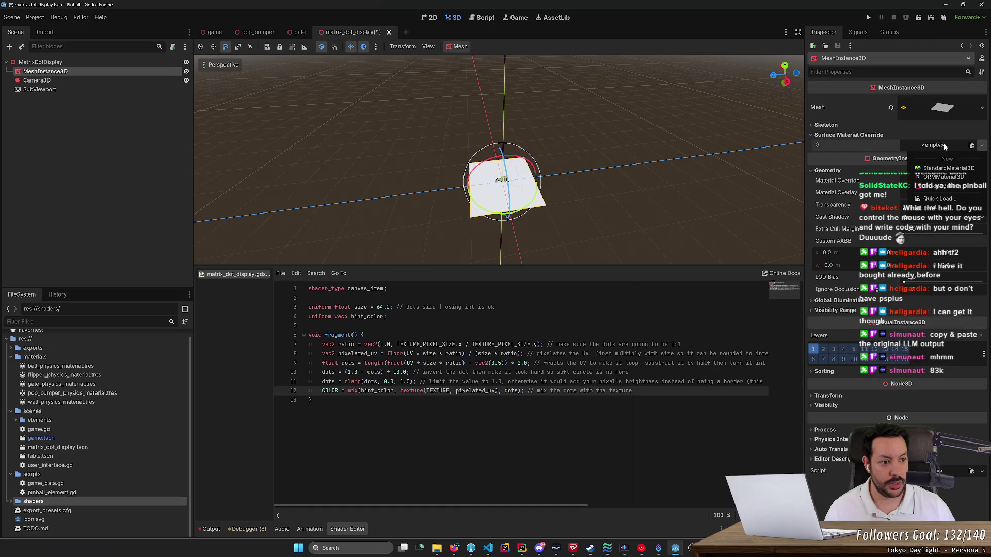
click(934, 169)
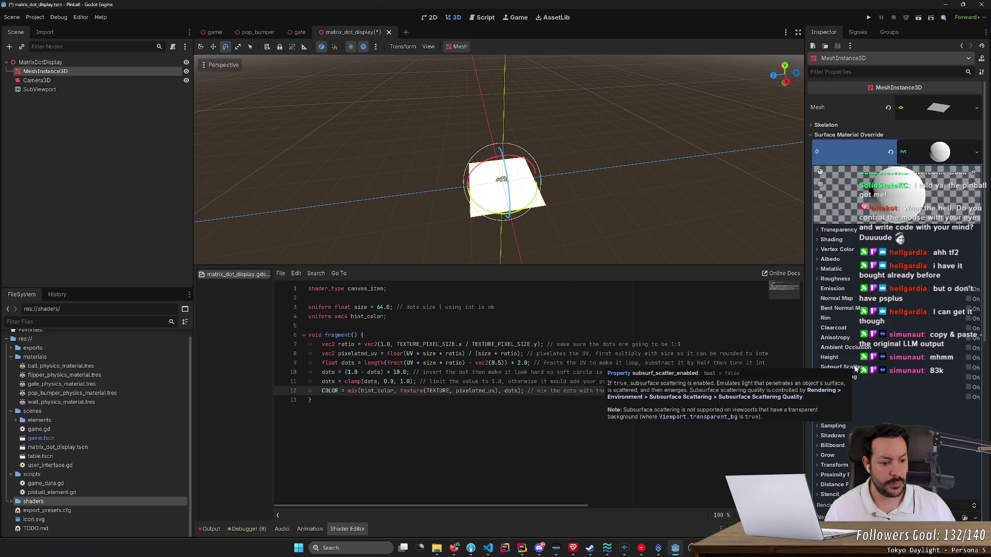
Undo the surface material override assignment after checking the SubViewport texture docs.
scroll(856, 365, down, 3)
key(alt+Tab)
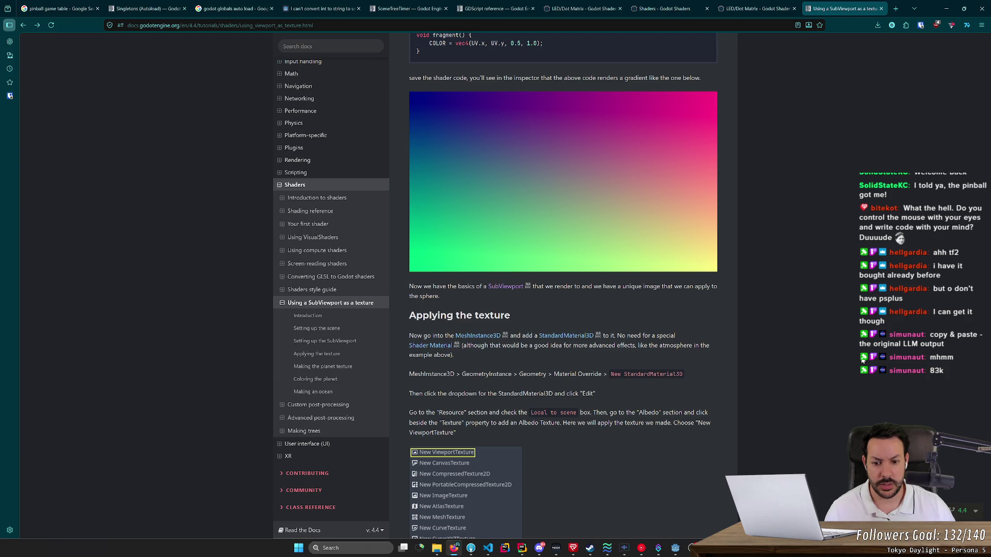
key(alt+Tab)
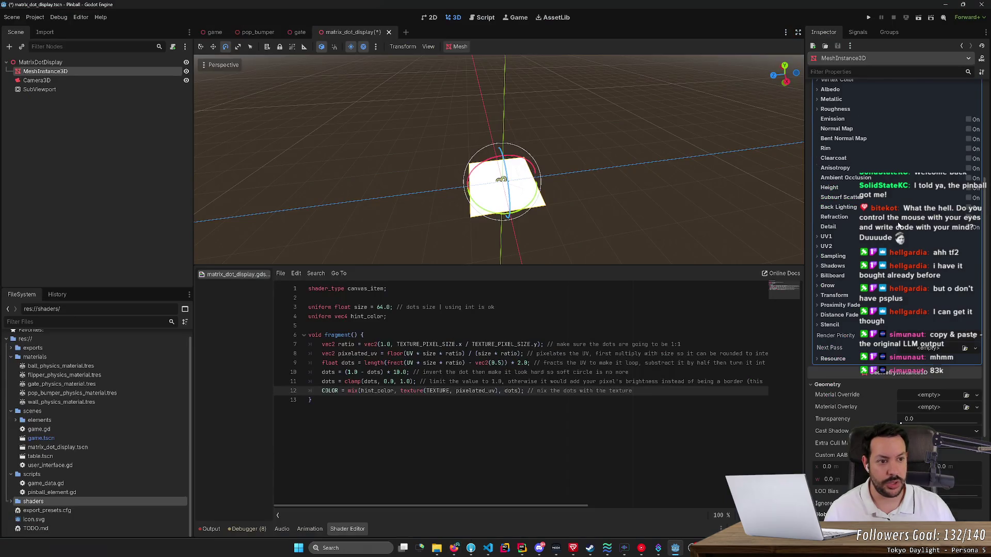
key(ctrl+z)
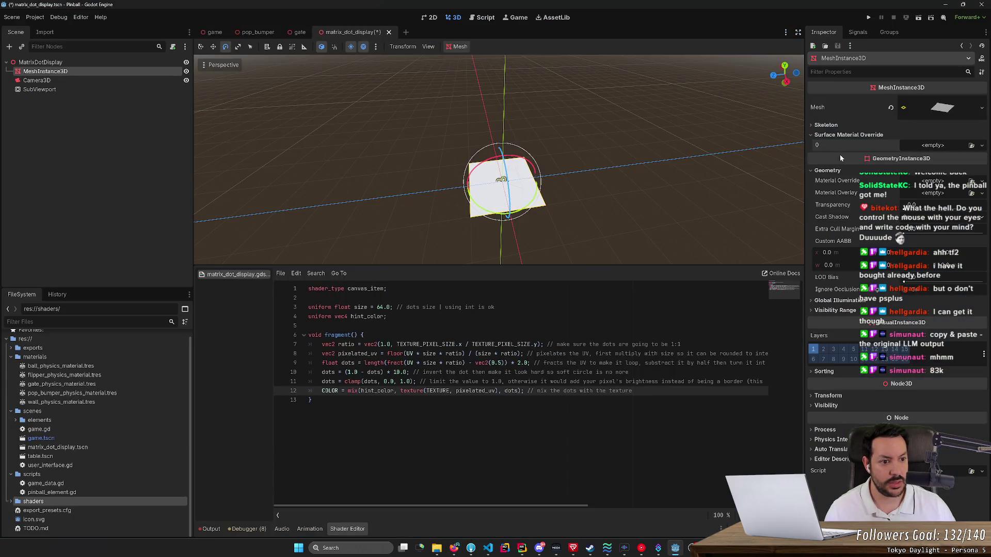
click(811, 135)
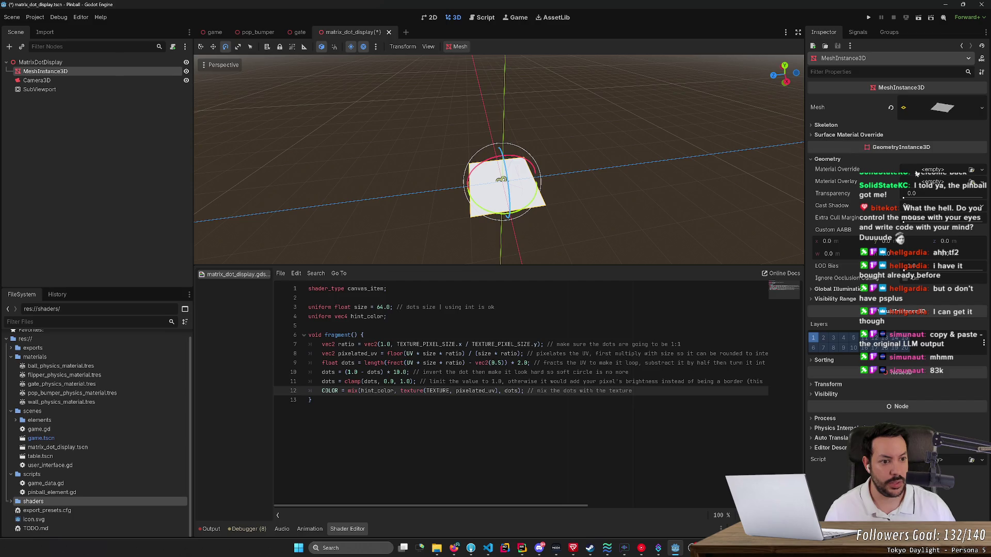
Set Geometry > Material Override to a new StandardMaterial3D.
key(alt+Tab)
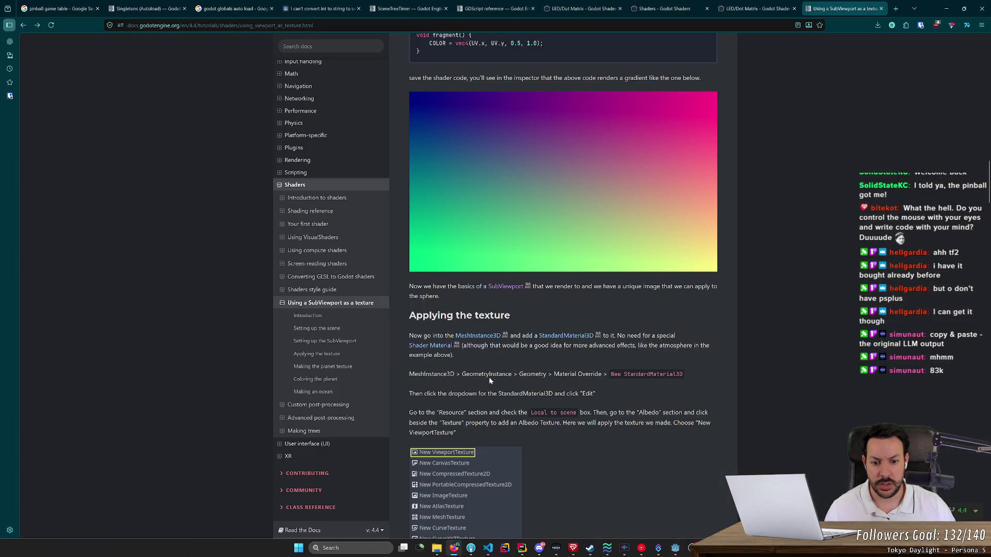
key(alt+Tab)
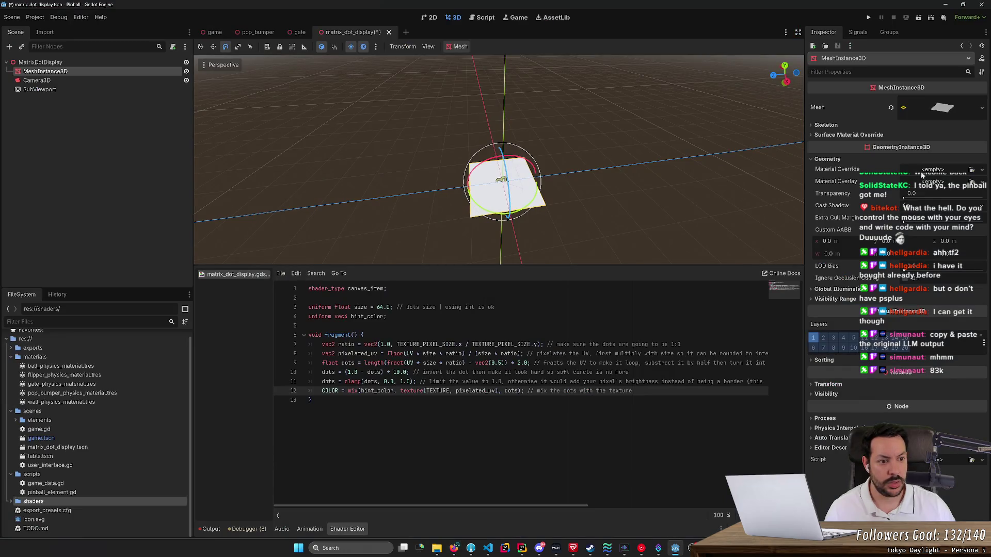
key(alt+Tab)
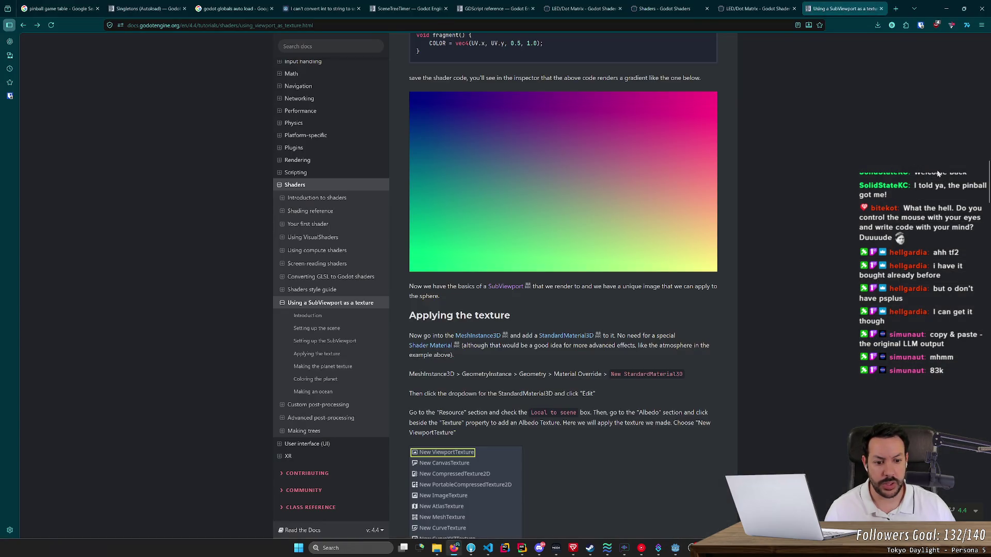
key(alt+Tab)
click(938, 173)
click(940, 193)
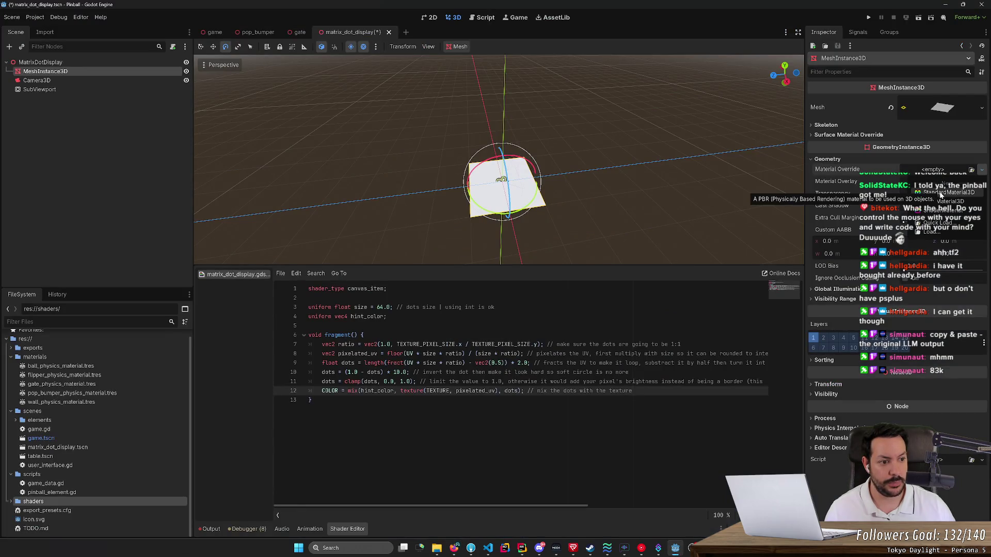
Open the new material override for editing via its Edit option.
key(alt+Tab)
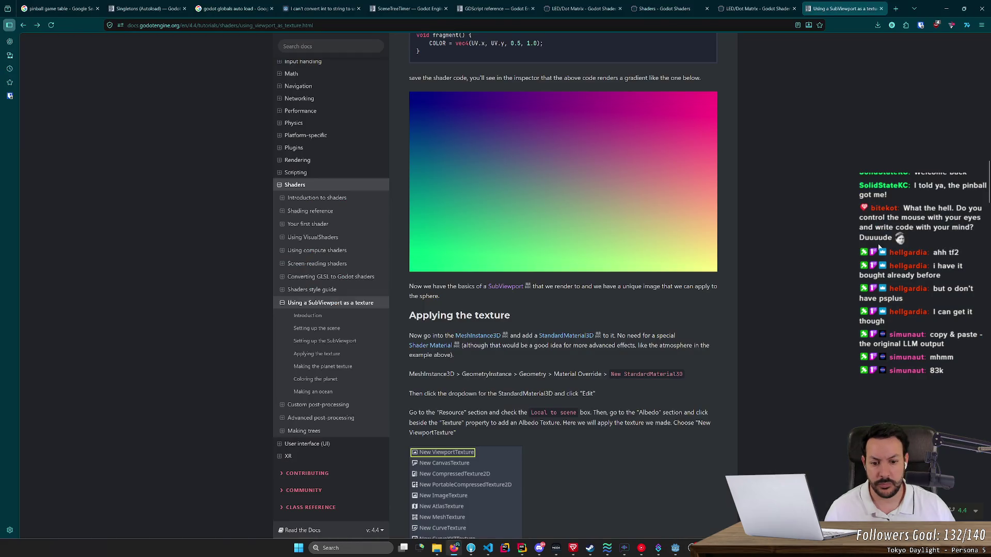
key(alt+Tab)
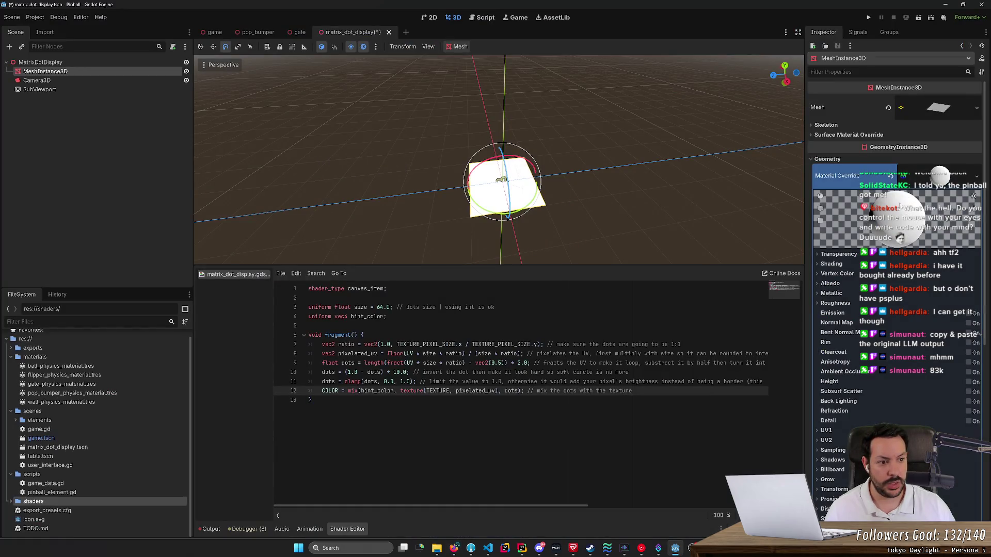
click(942, 176)
click(935, 180)
click(976, 176)
click(934, 254)
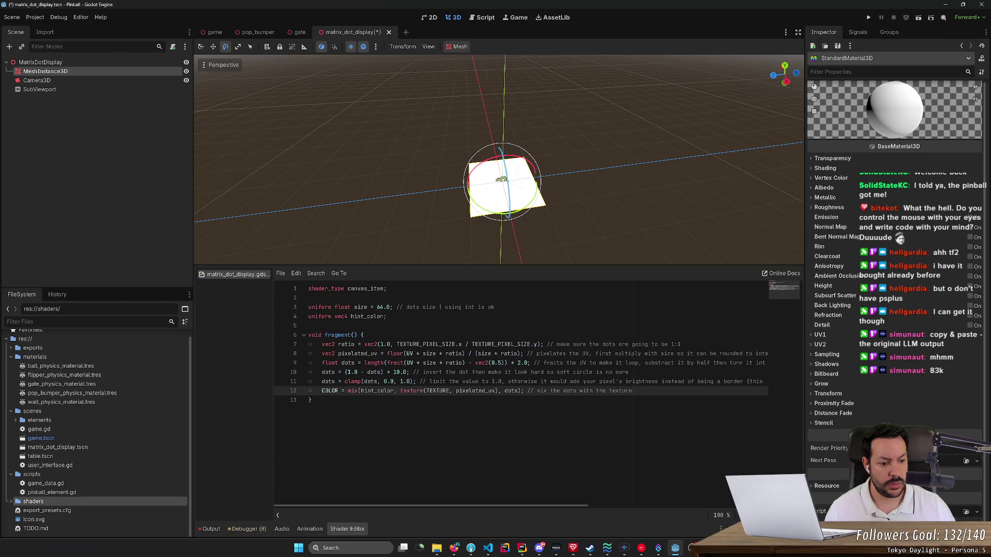
key(alt+Tab)
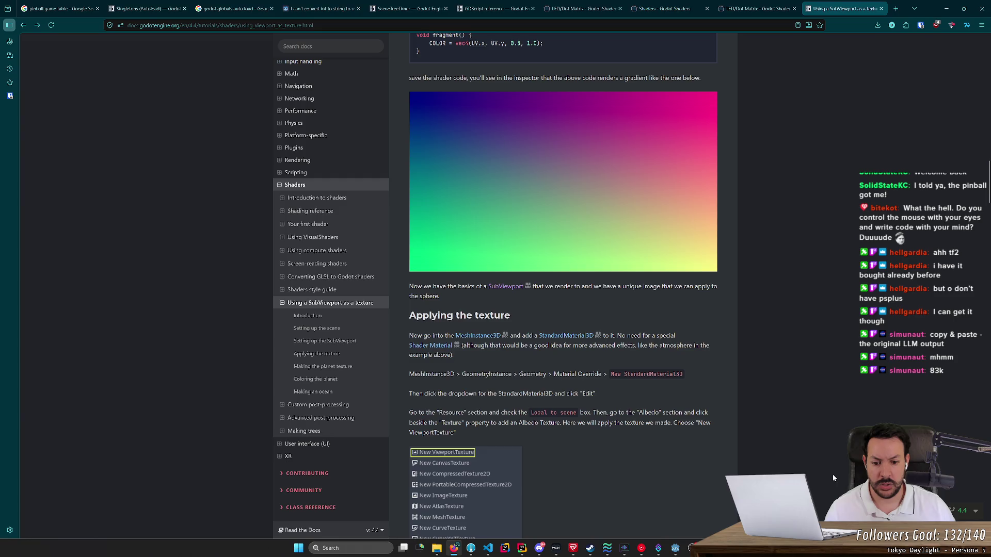
key(alt+Tab)
Expand the material's Albedo section and bring up the choices for its texture.
scroll(833, 478, down, 2)
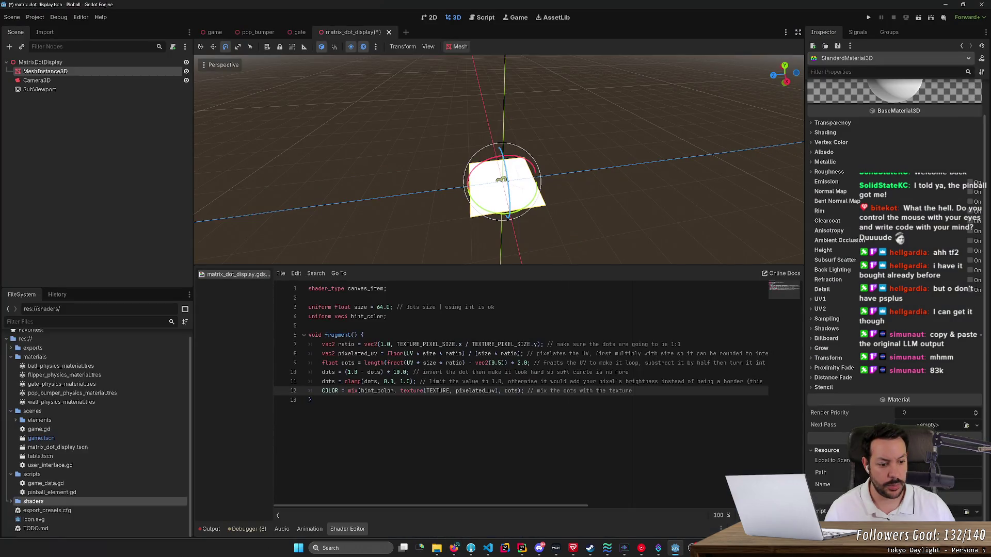
key(alt+Tab)
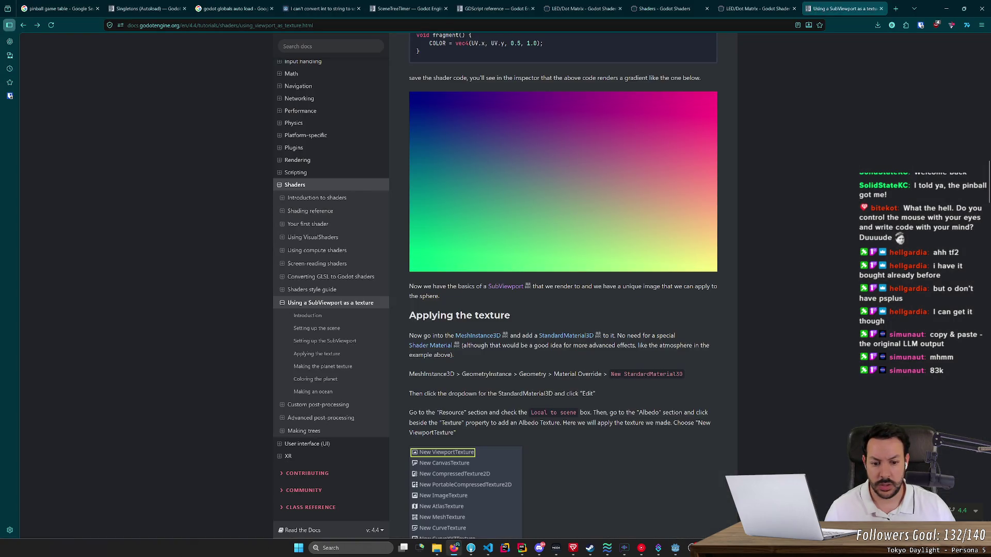
key(alt+Tab)
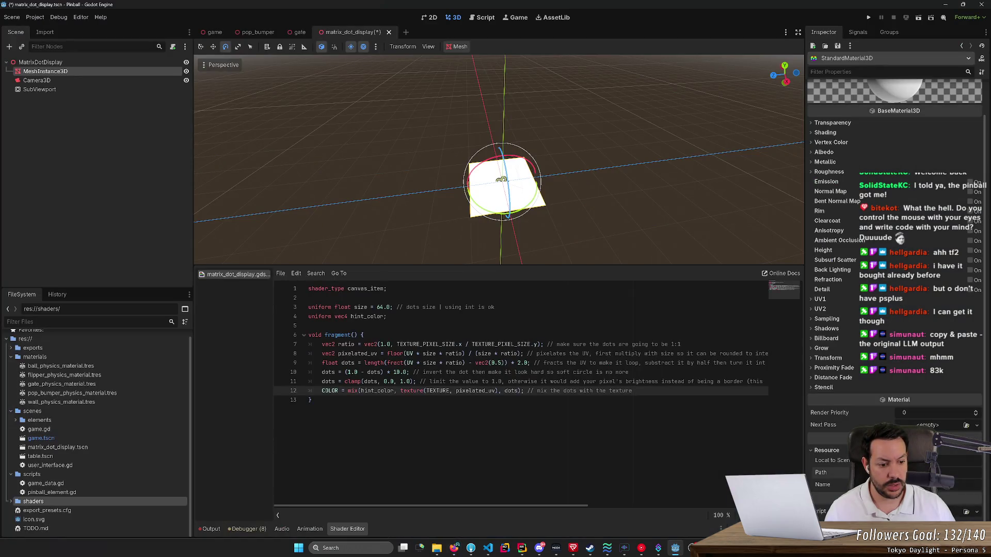
key(alt+Tab)
key(alt+Tab)
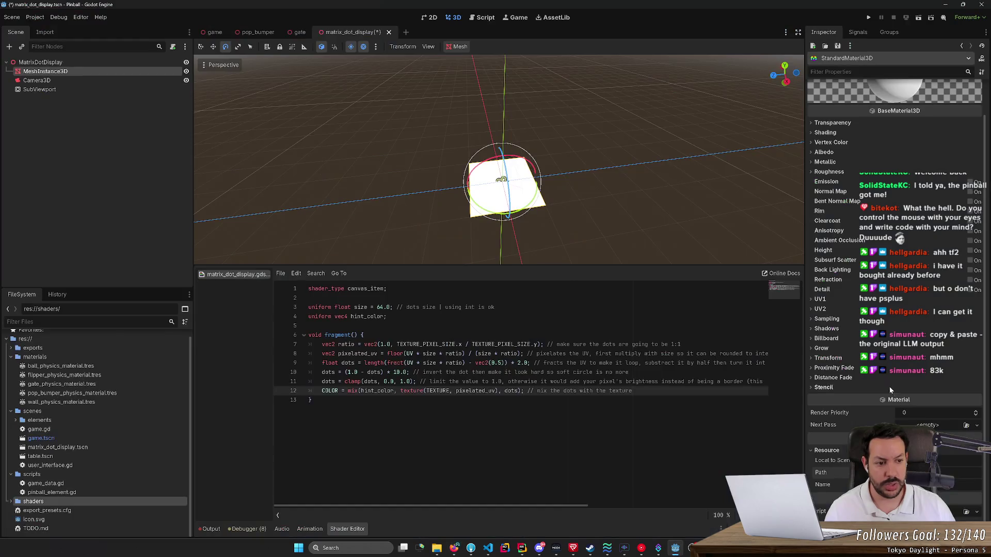
key(alt+Tab)
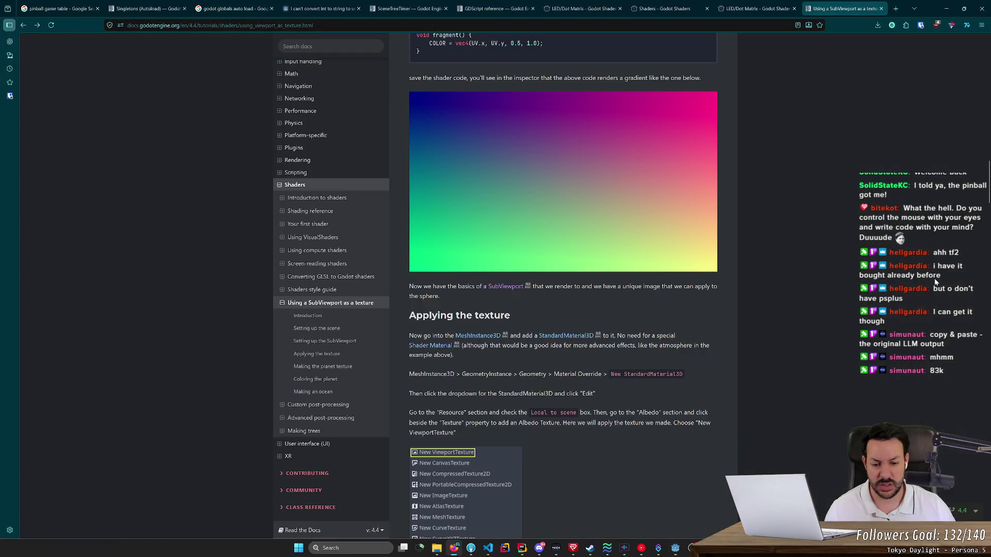
key(alt+Tab)
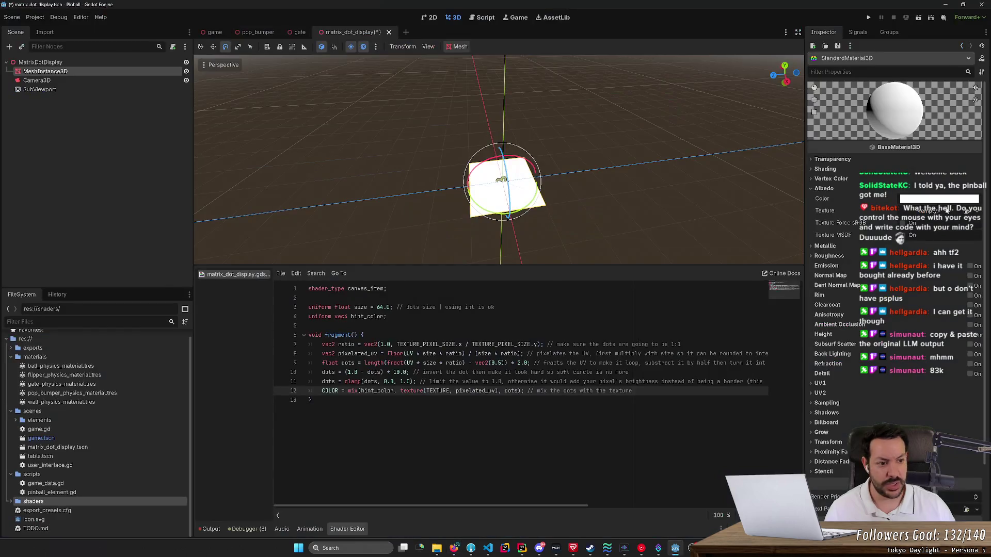
click(942, 212)
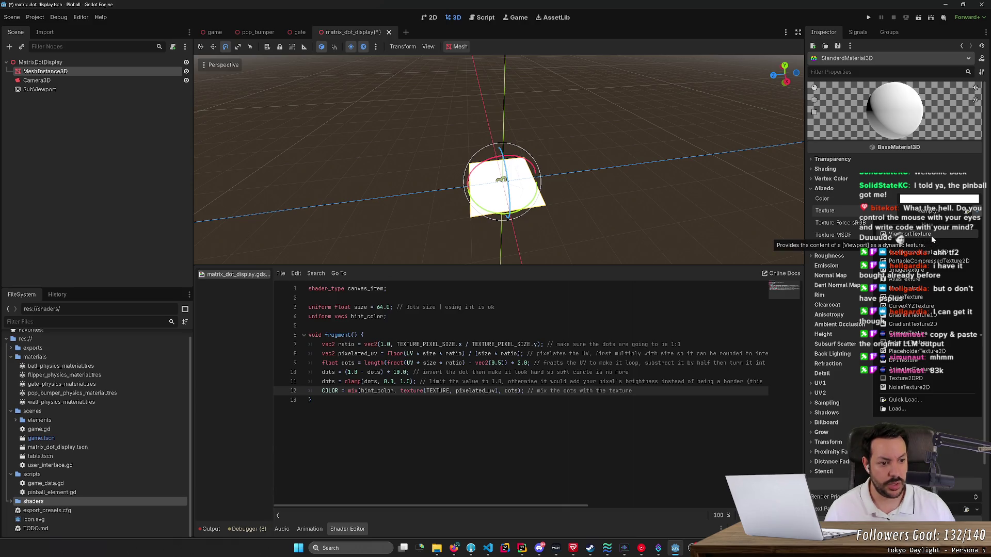
Give Albedo a new ViewportTexture with SubViewport as its Viewport Path, saving the scene.
click(931, 235)
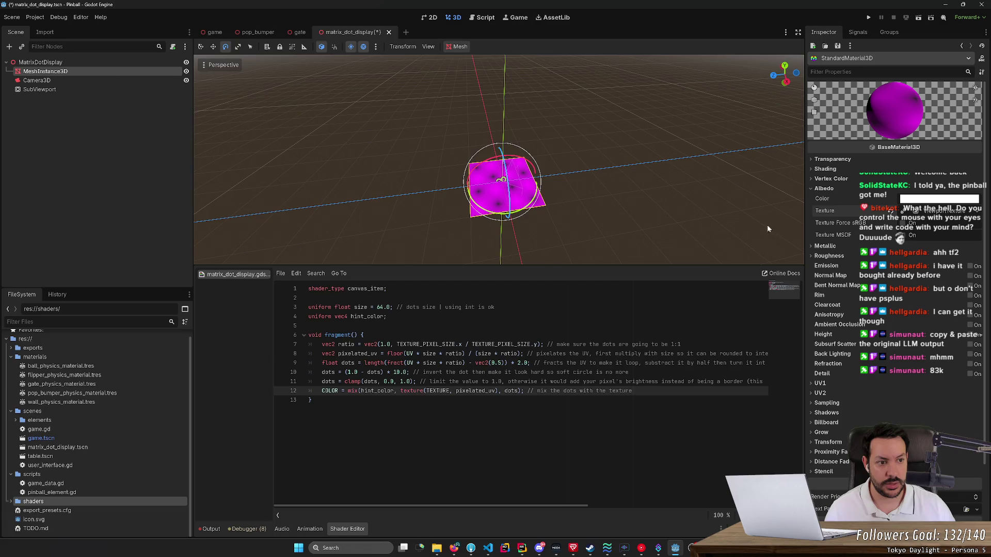
drag(762, 228, 778, 223)
key(ctrl+s)
click(954, 216)
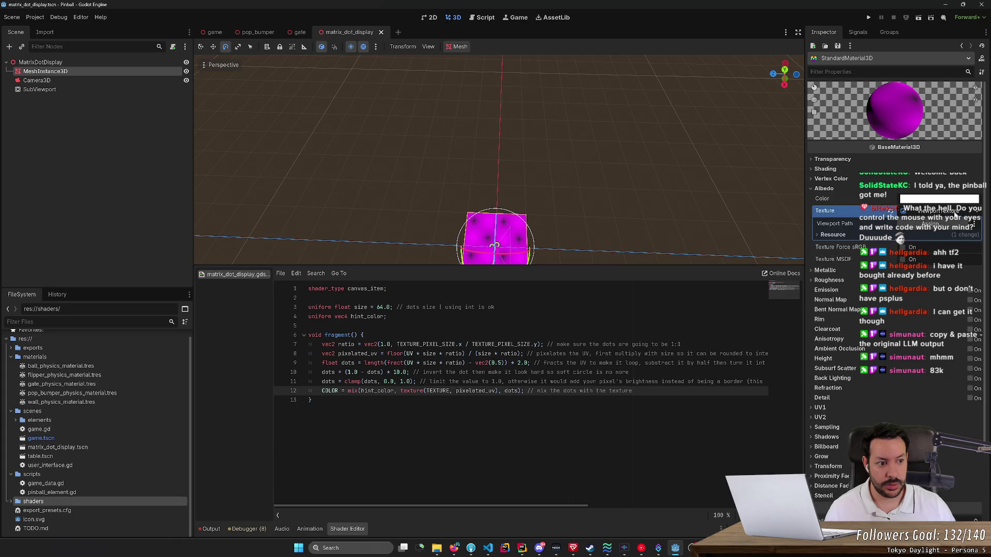
click(930, 224)
click(500, 193)
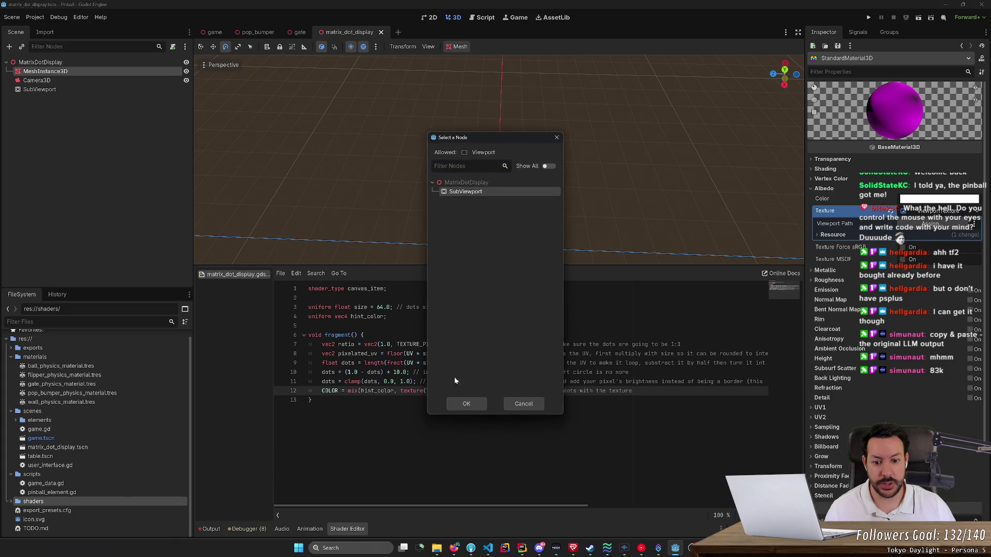
click(467, 404)
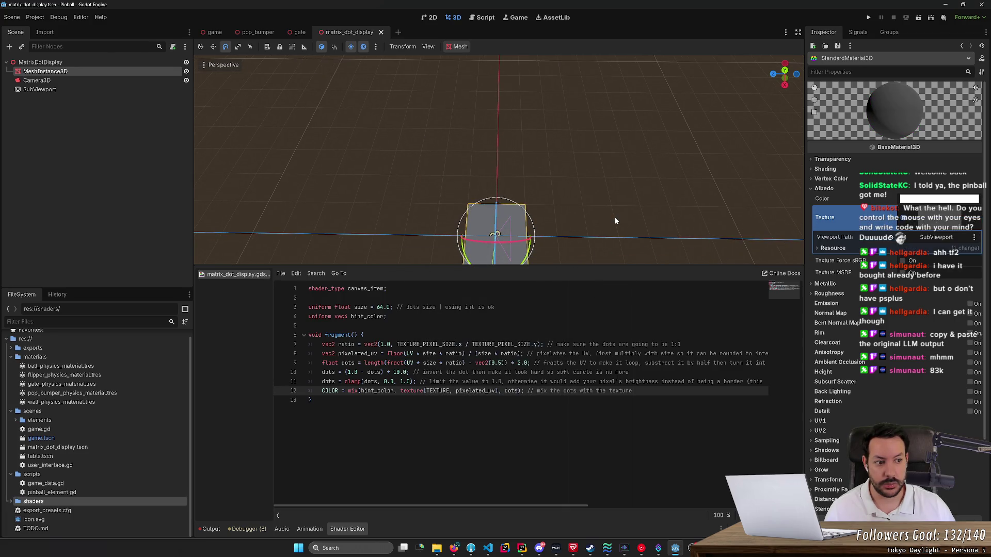
Review the docs page, then frame the selected MeshInstance3D in the viewport with F.
key(alt+Tab)
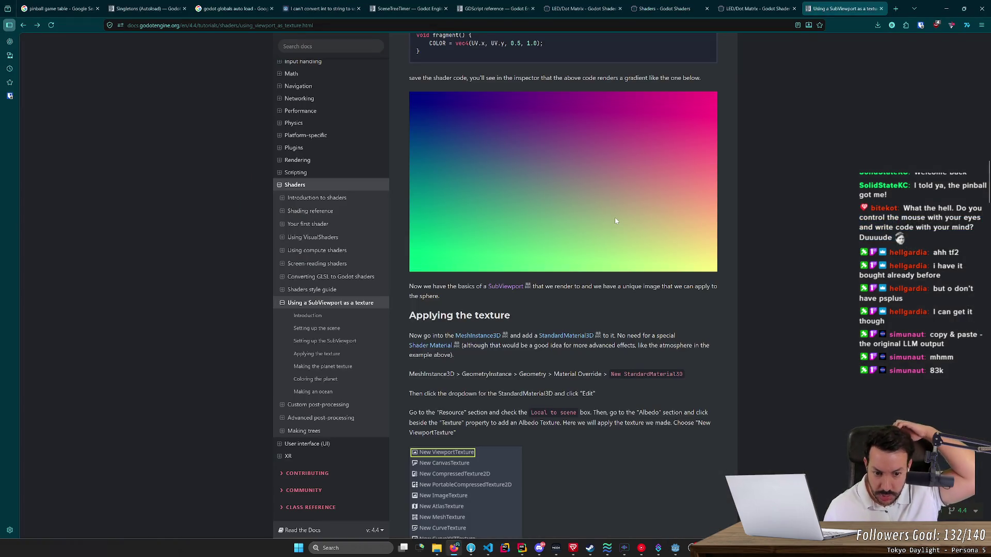
scroll(598, 262, down, 1)
scroll(598, 262, down, 7)
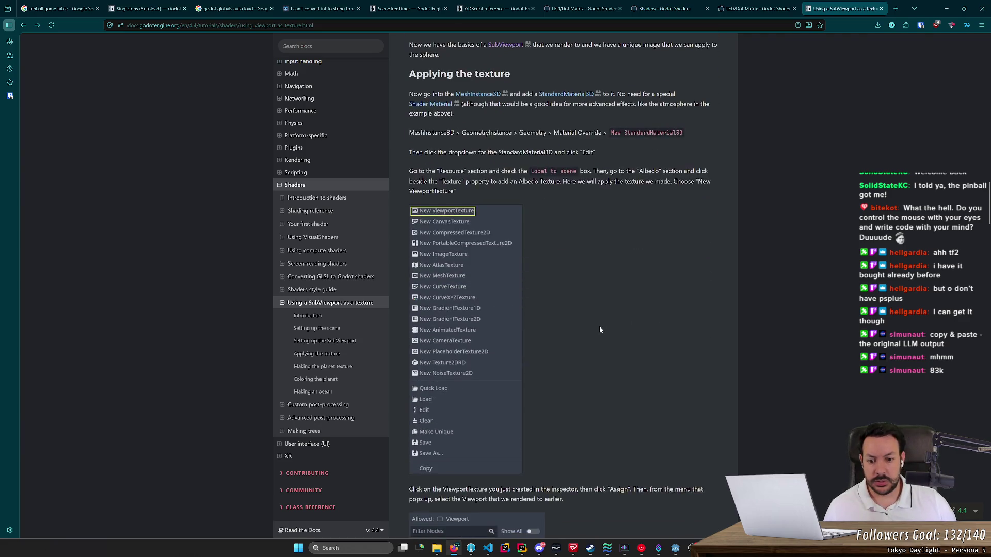
scroll(576, 329, down, 3)
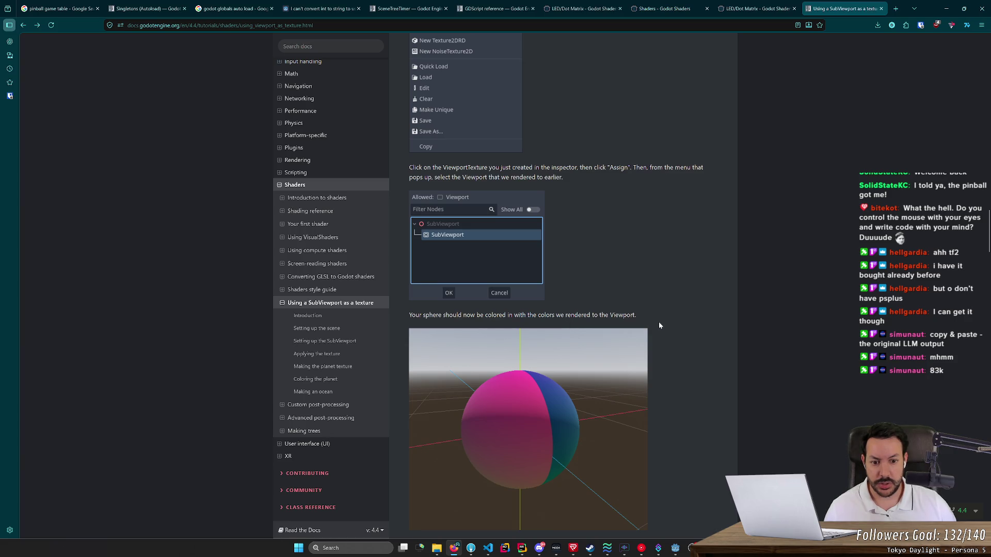
scroll(659, 325, down, 7)
scroll(696, 341, up, 5)
key(alt+Tab)
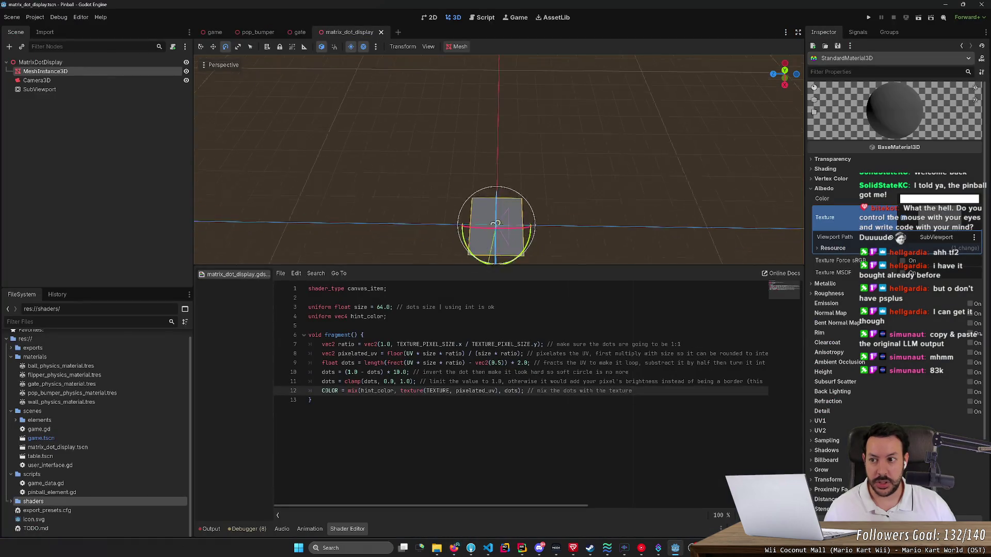
key(f)
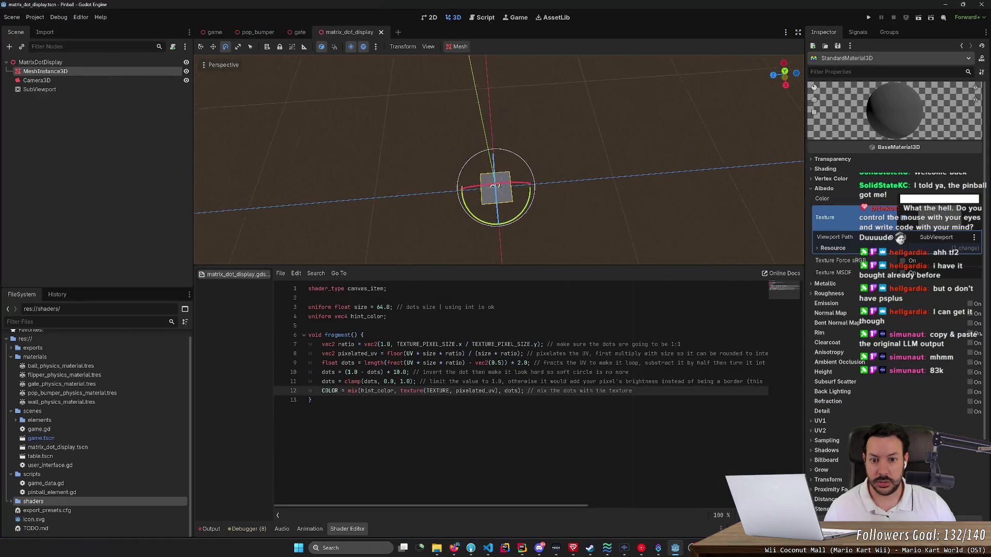
Reparent Camera3D under SubViewport and widen its field of view to 135.
right_click(85, 91)
drag(36, 80, 39, 89)
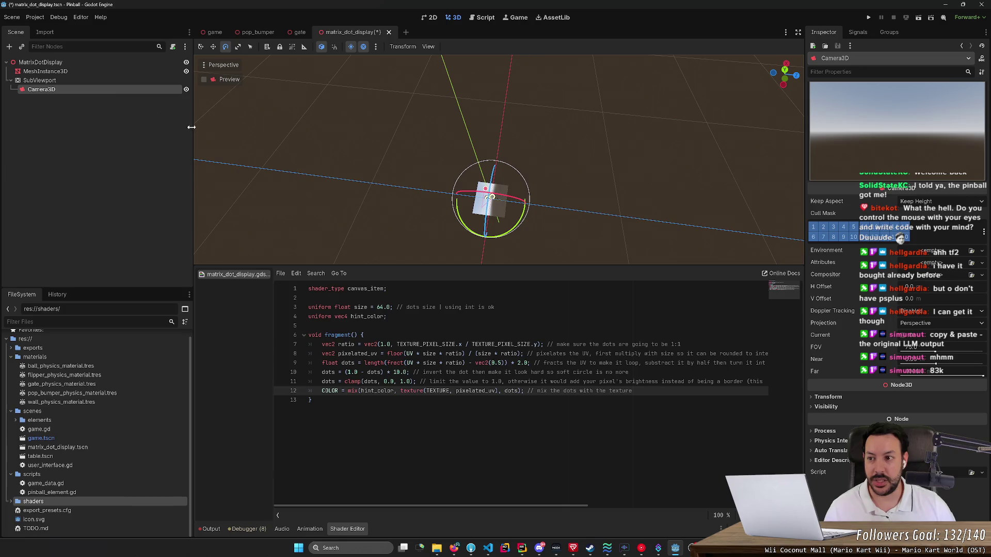
key(w)
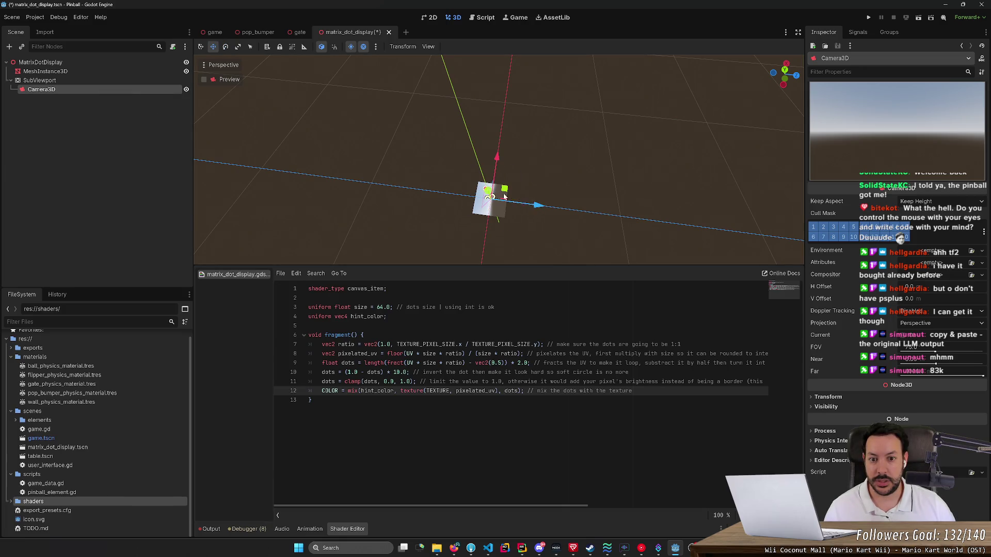
drag(488, 194, 457, 67)
Slide the camera left, raise it, and turn it about 30 degrees.
drag(553, 138, 589, 195)
mouse_move(504, 195)
mouse_down()
mouse_move(338, 198)
mouse_move(371, 209)
mouse_move(388, 186)
mouse_move(377, 201)
mouse_up()
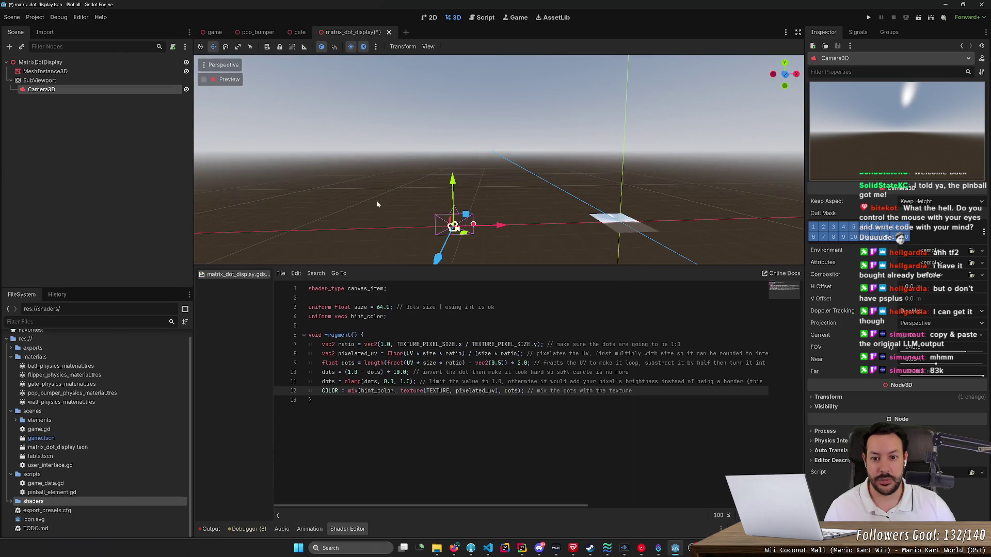
mouse_move(453, 227)
mouse_down()
mouse_move(454, 113)
mouse_move(439, 124)
mouse_up()
key(e)
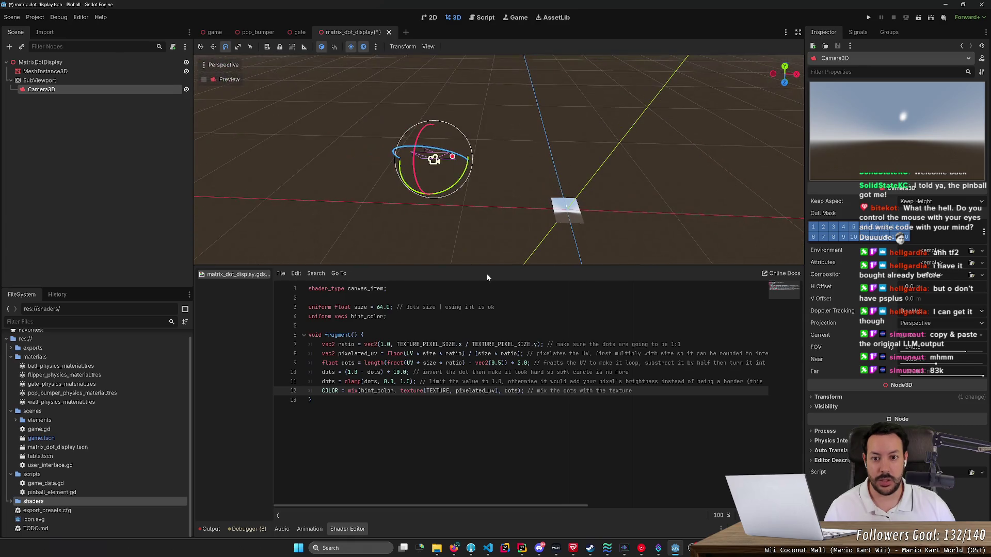
mouse_move(418, 187)
mouse_down()
mouse_move(420, 160)
mouse_move(578, 162)
mouse_move(569, 164)
mouse_move(581, 170)
mouse_move(592, 110)
mouse_move(578, 175)
mouse_move(542, 155)
mouse_move(542, 165)
mouse_up()
key(w)
Fine-tune the camera's position: shift right, lower slightly, then nudge upward.
key(r)
key(e)
key(w)
drag(593, 205, 613, 204)
drag(560, 162, 562, 166)
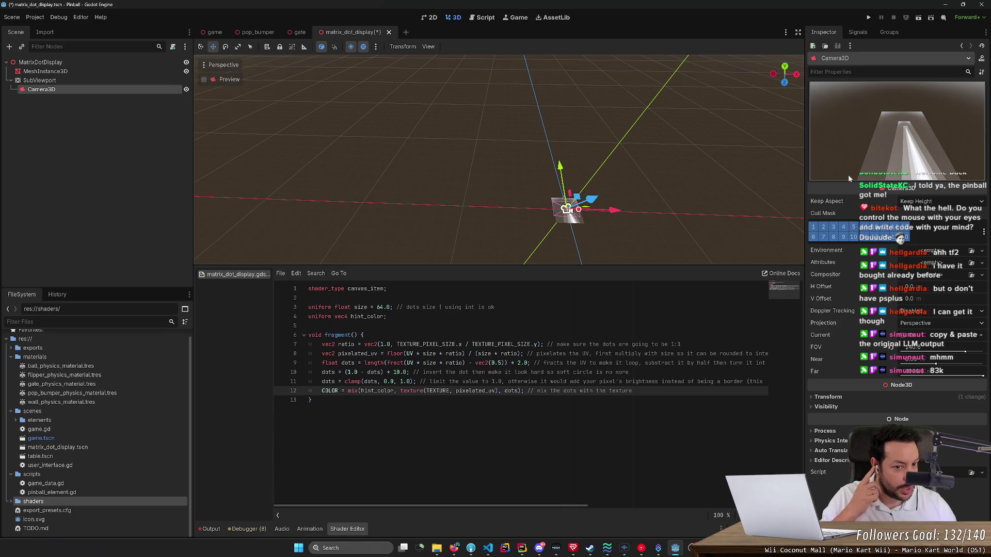
mouse_move(593, 200)
mouse_down()
mouse_move(652, 193)
mouse_move(609, 200)
mouse_move(645, 190)
mouse_move(622, 191)
mouse_up()
Tilt Camera3D up toward the sky, then check SubViewport's settings and reselect the camera.
key(e)
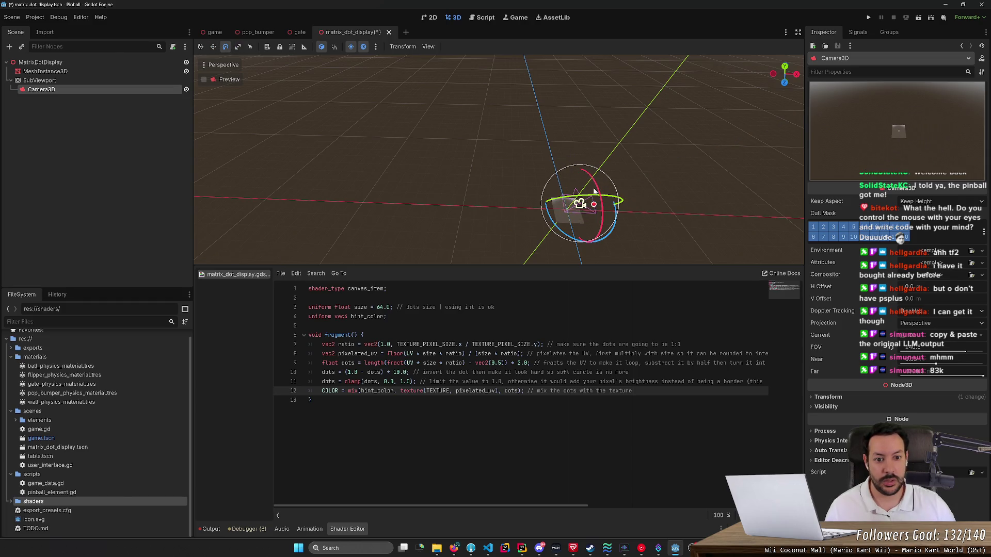
click(597, 194)
click(575, 208)
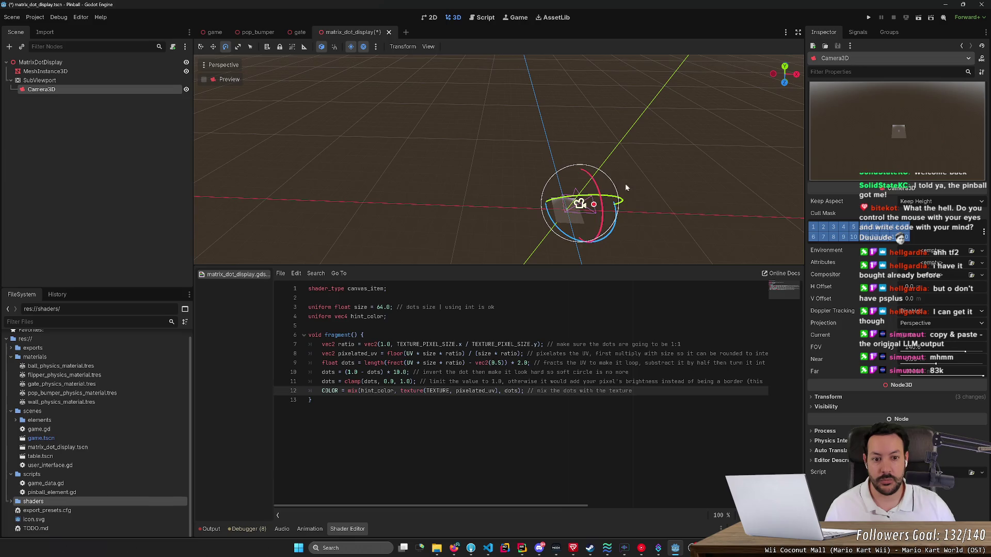
mouse_move(620, 200)
mouse_down()
mouse_move(456, 219)
mouse_move(477, 213)
mouse_up()
key(w)
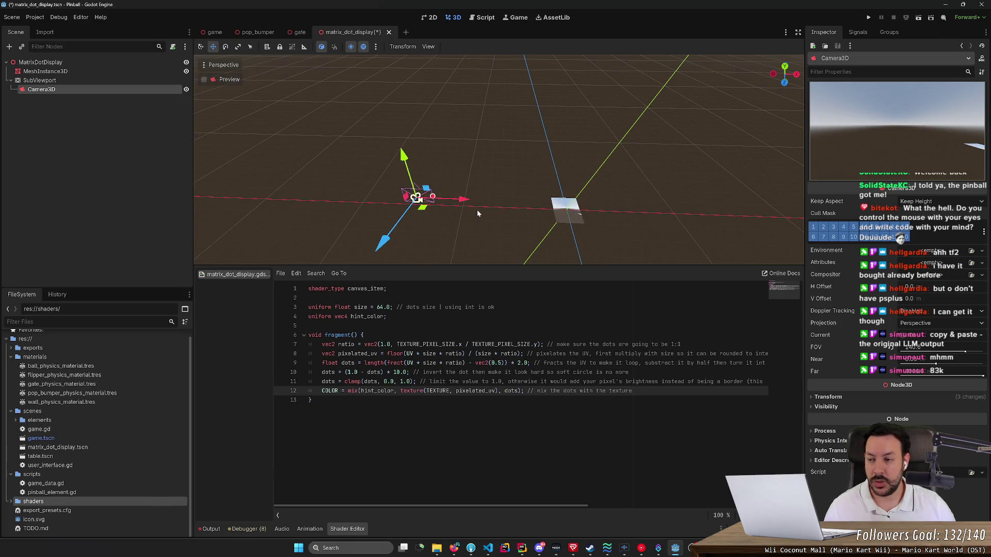
click(39, 80)
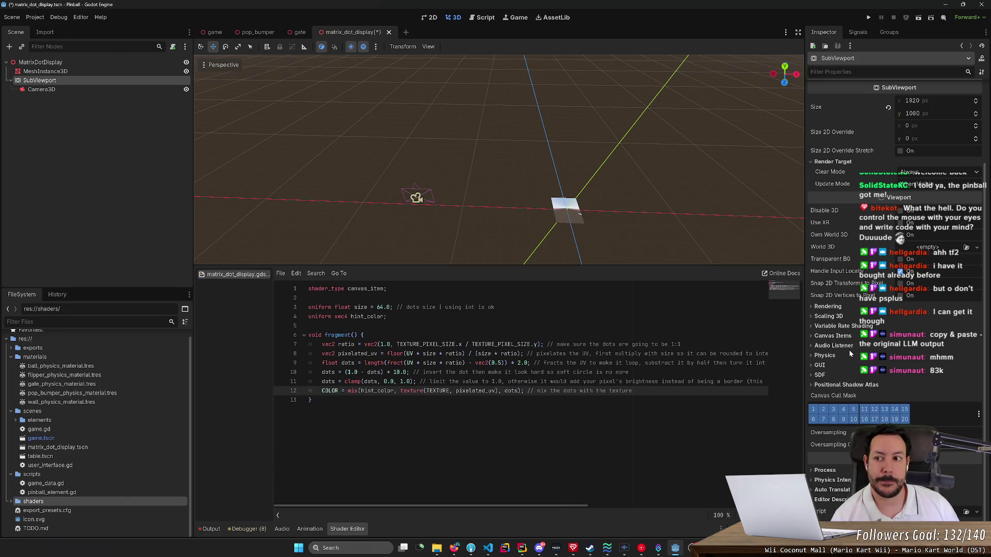
click(78, 91)
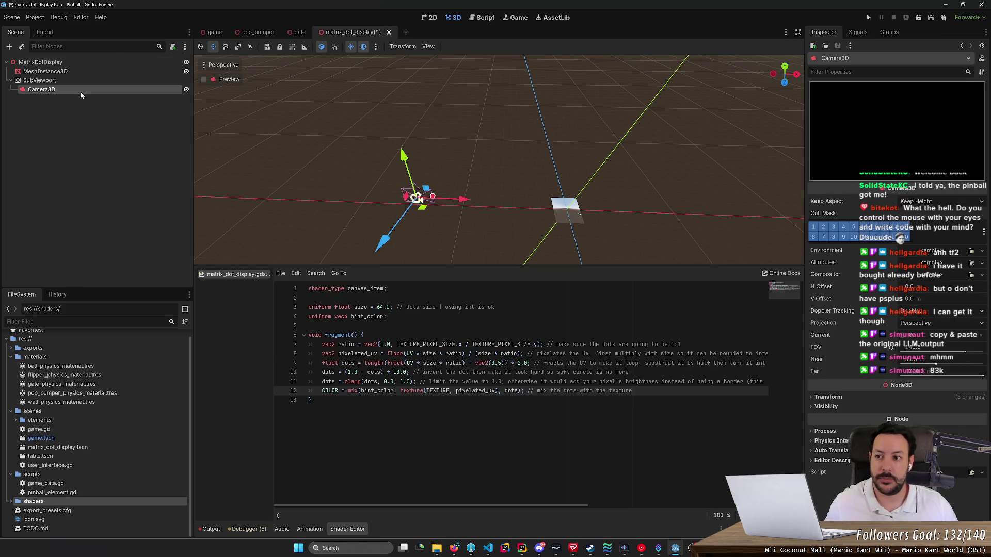
Save, test-run the current scene (blank grey screen), stop it, and re-aim the view at the mesh.
click(428, 157)
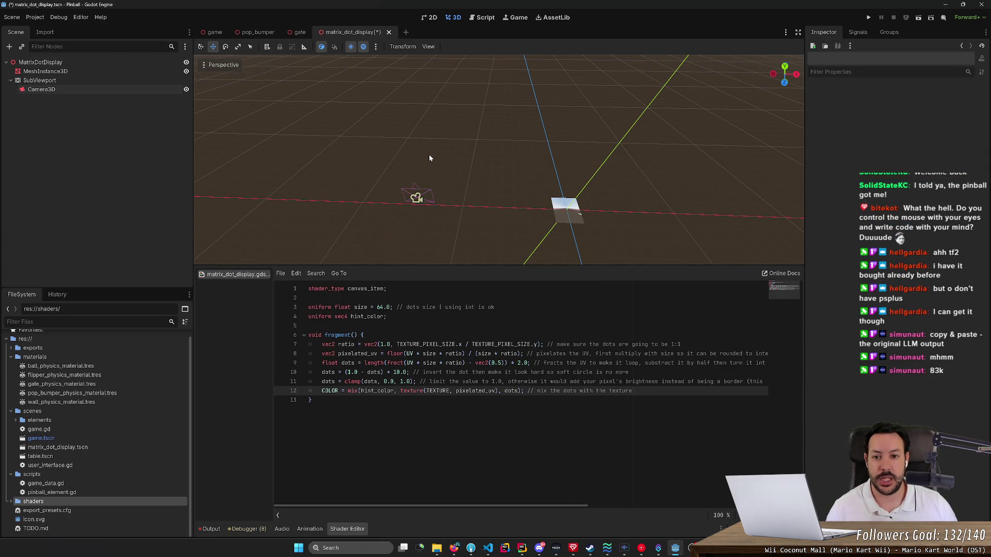
key(ctrl+s)
click(919, 18)
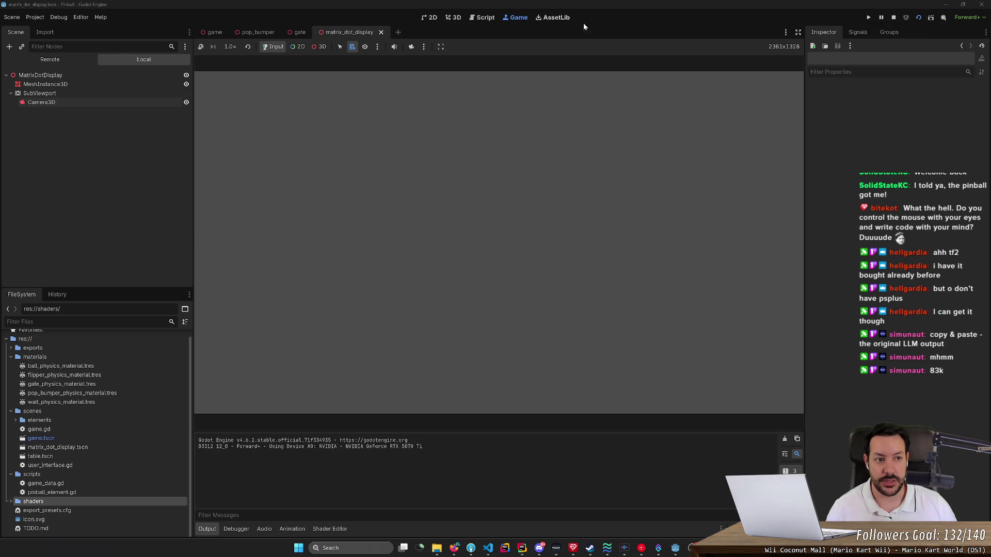
click(891, 18)
drag(414, 179, 408, 134)
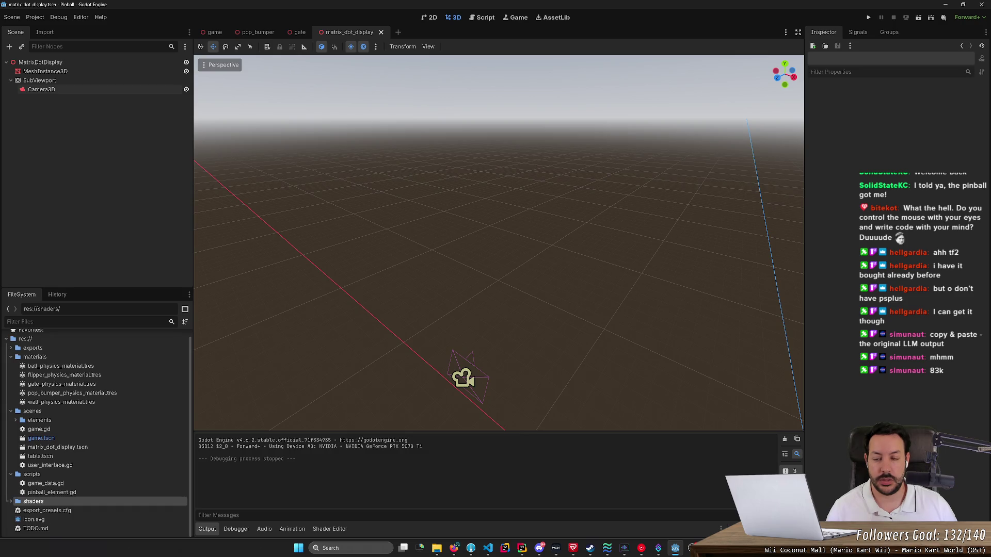
key(q)
mouse_move(408, 134)
mouse_down()
mouse_move(408, 197)
mouse_move(472, 256)
mouse_move(496, 260)
mouse_up()
click(63, 83)
click(63, 91)
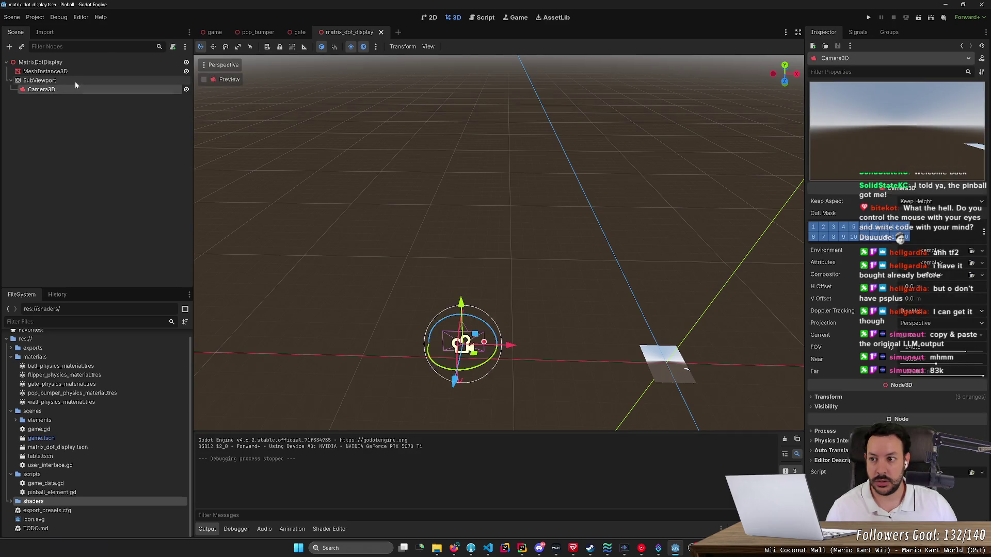
right_click(76, 82)
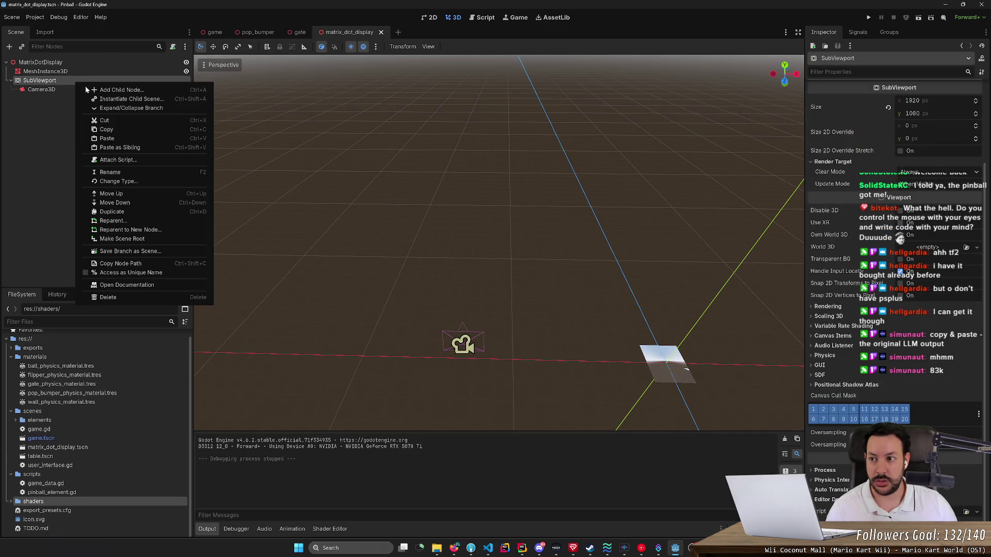
click(127, 91)
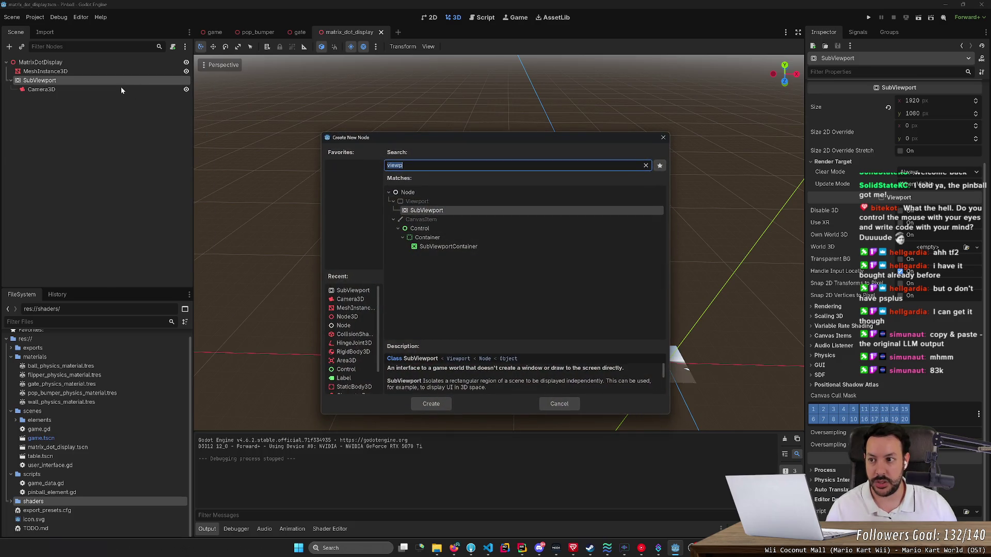
click(116, 72)
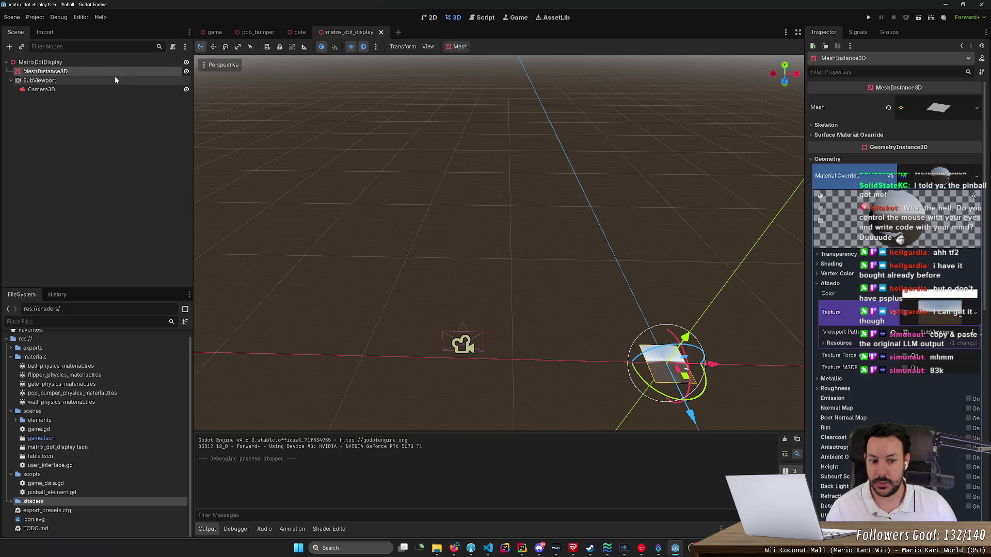
click(88, 80)
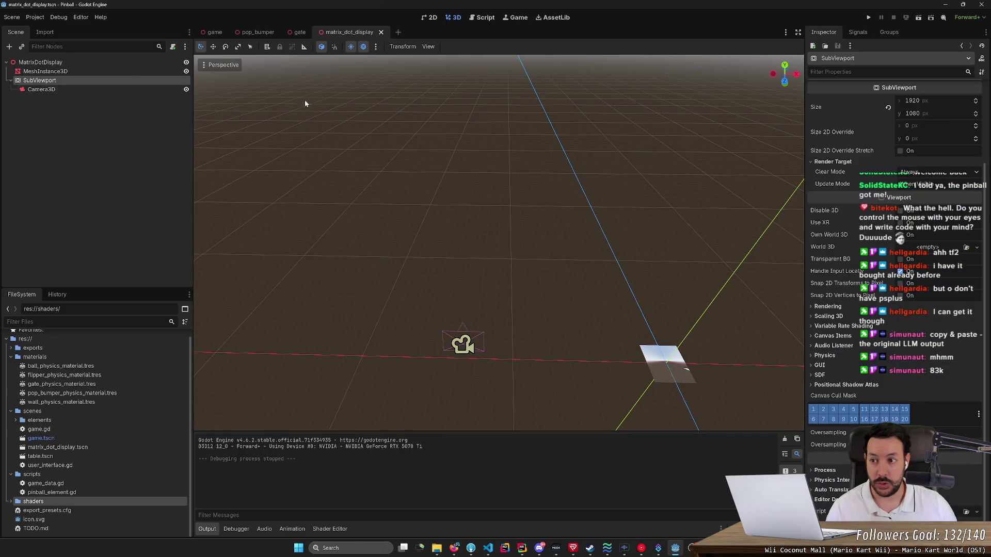
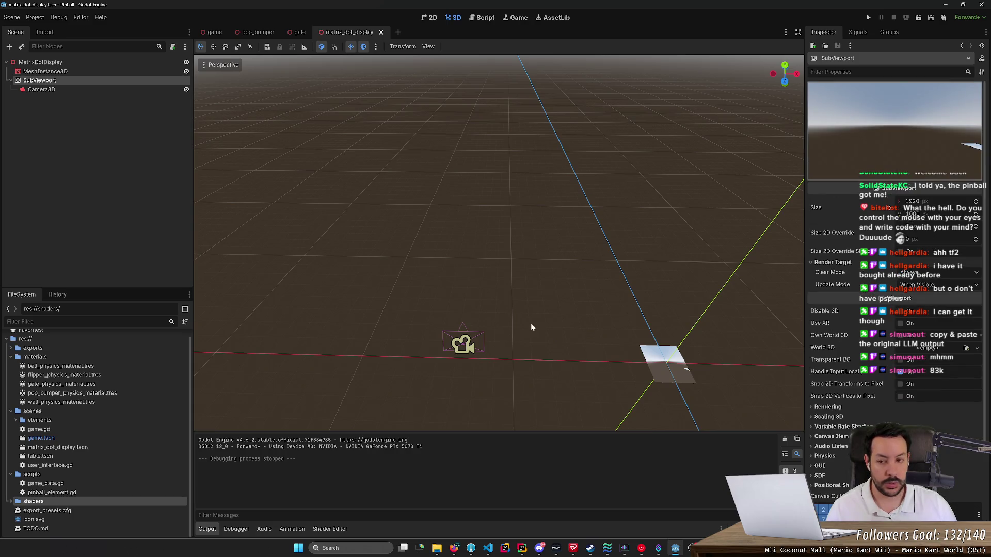
Stretch the display plane MeshInstance3D wider by setting its X scale to 1.7.
click(658, 365)
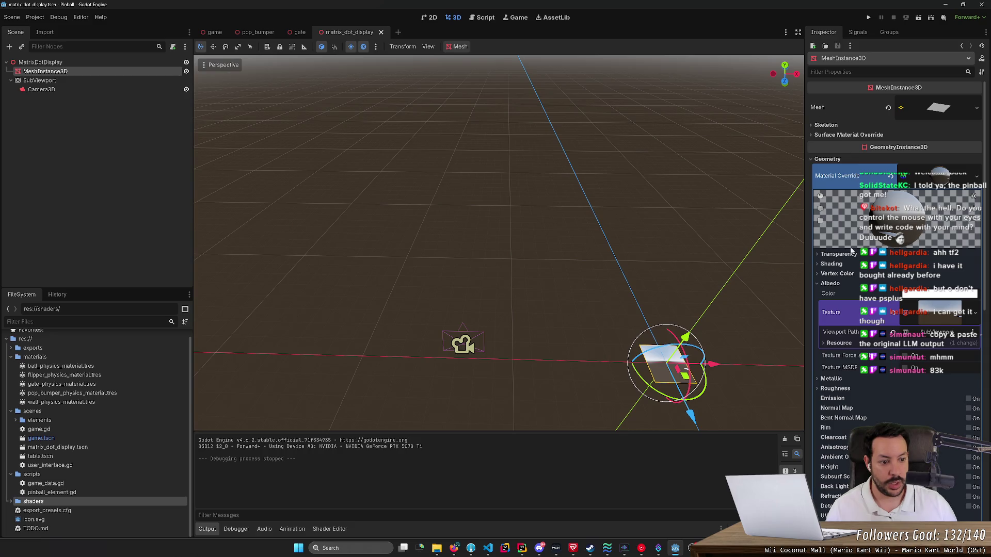
scroll(845, 410, down, 5)
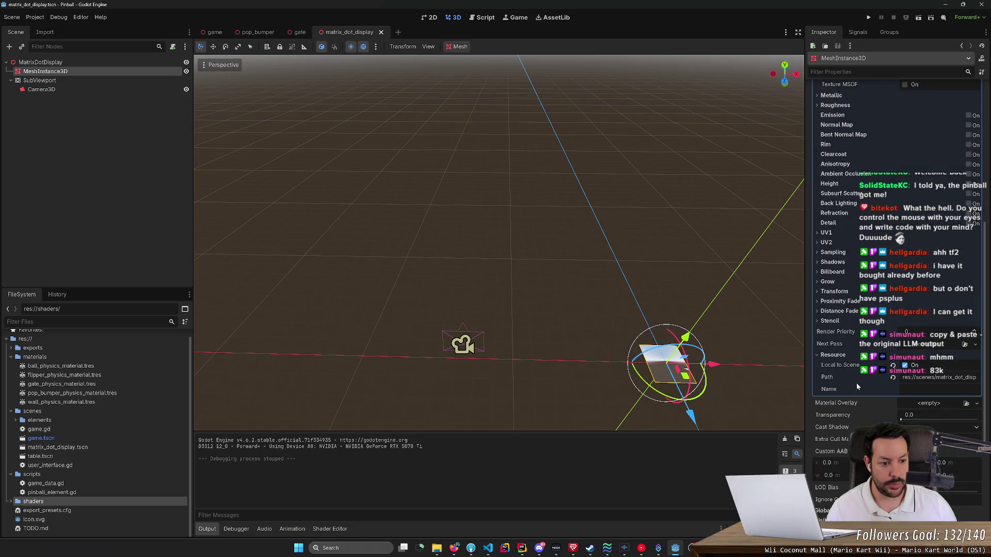
scroll(856, 382, down, 3)
click(828, 505)
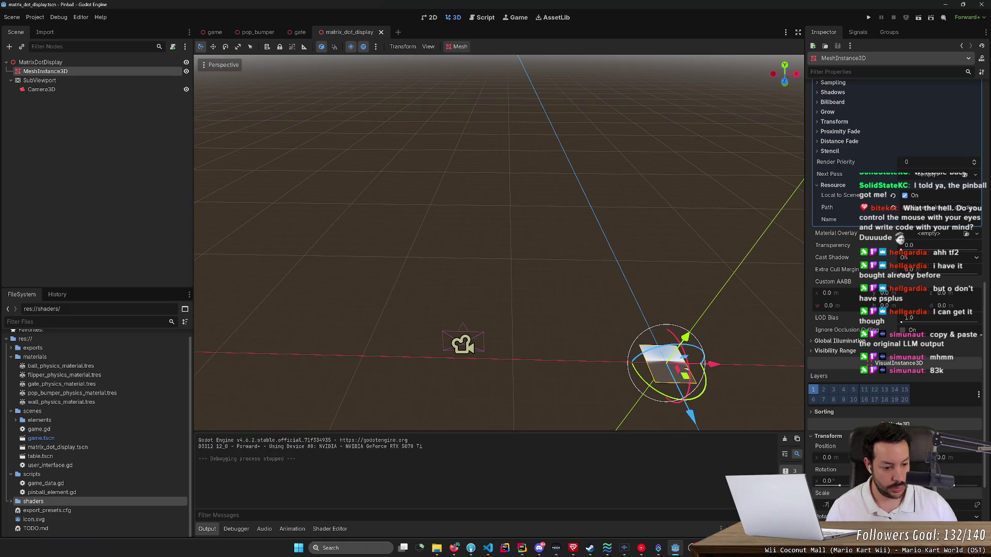
text(1.7)
key(Return)
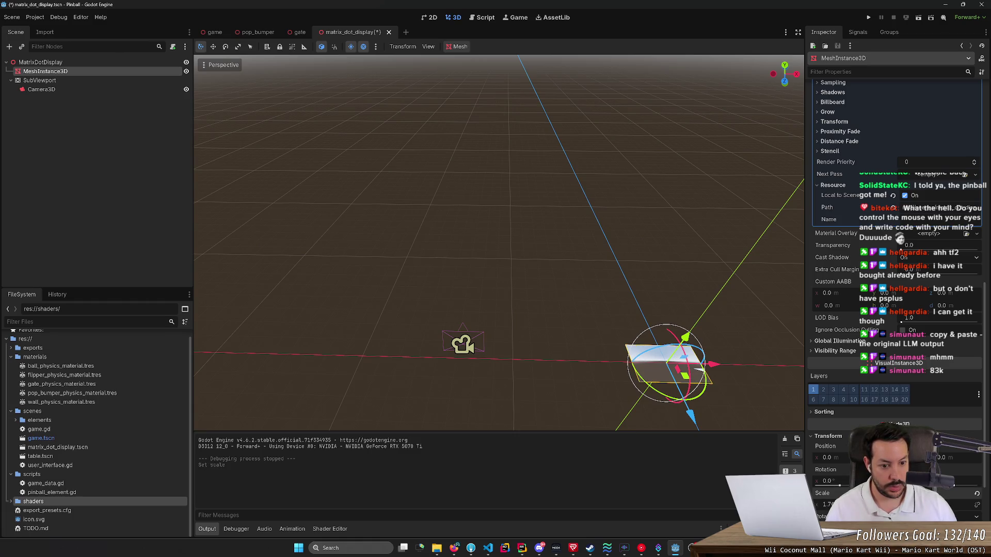
click(740, 334)
drag(747, 330, 358, 314)
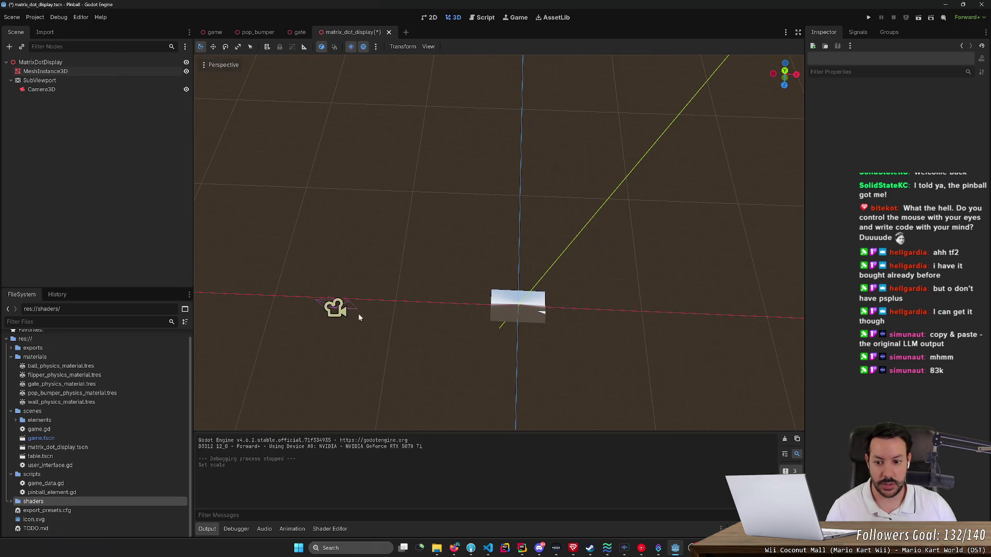
Work out the 1920/1080 aspect ratio in the browser's address bar, then return to Godot.
key(alt+Tab)
key(ctrl+l)
text(1920/108)
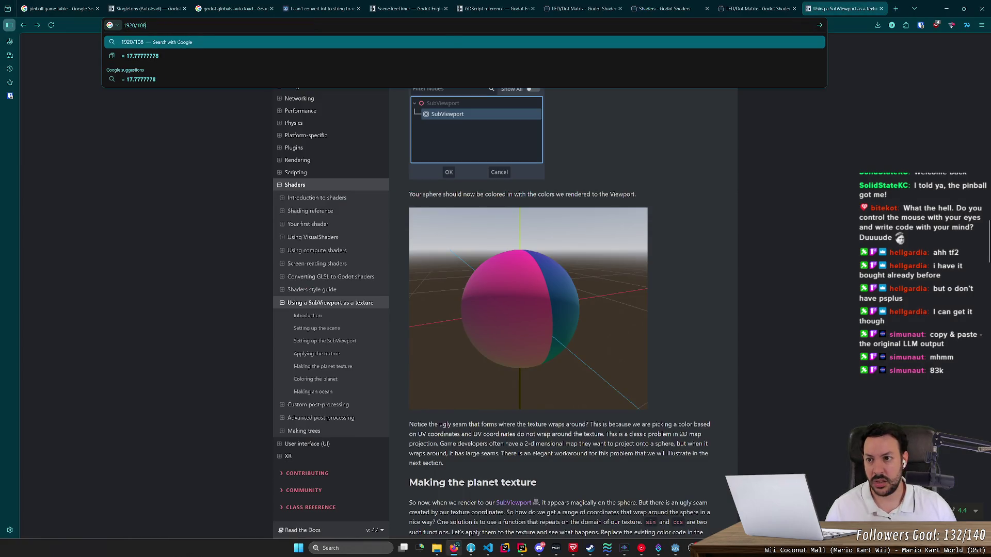
text(0)
key(Escape)
key(alt+Tab)
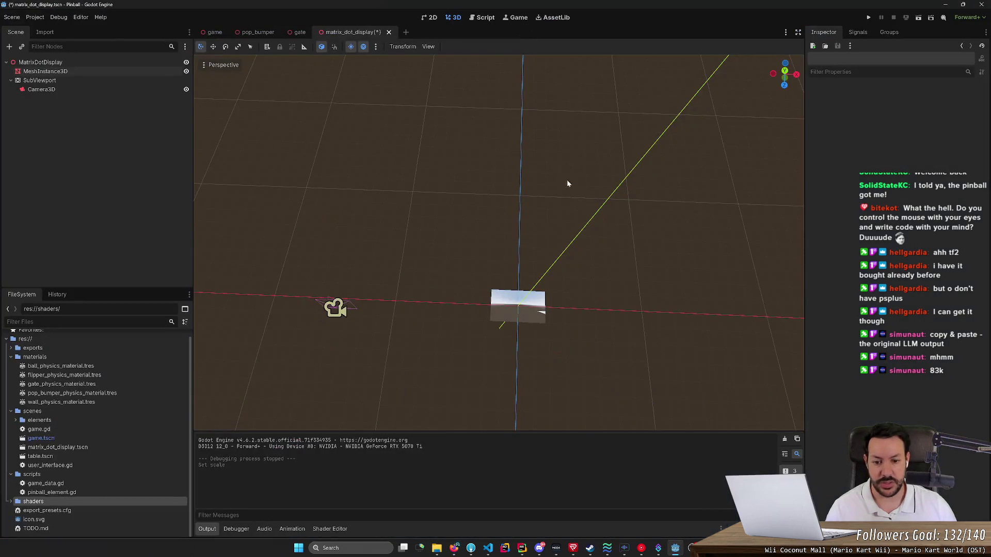
Reselect the display plane MeshInstance3D, start editing its X scale and save.
click(67, 88)
click(68, 80)
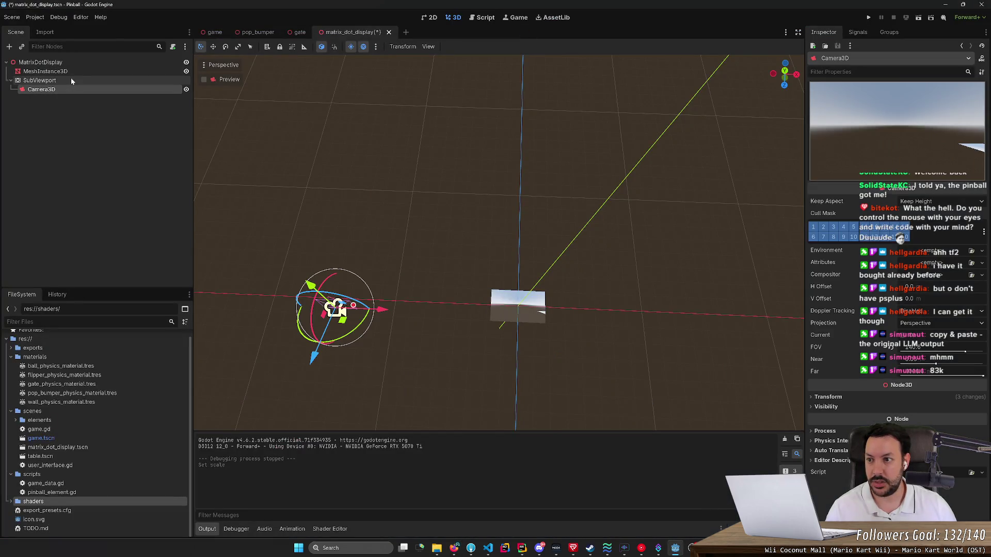
click(74, 73)
click(828, 504)
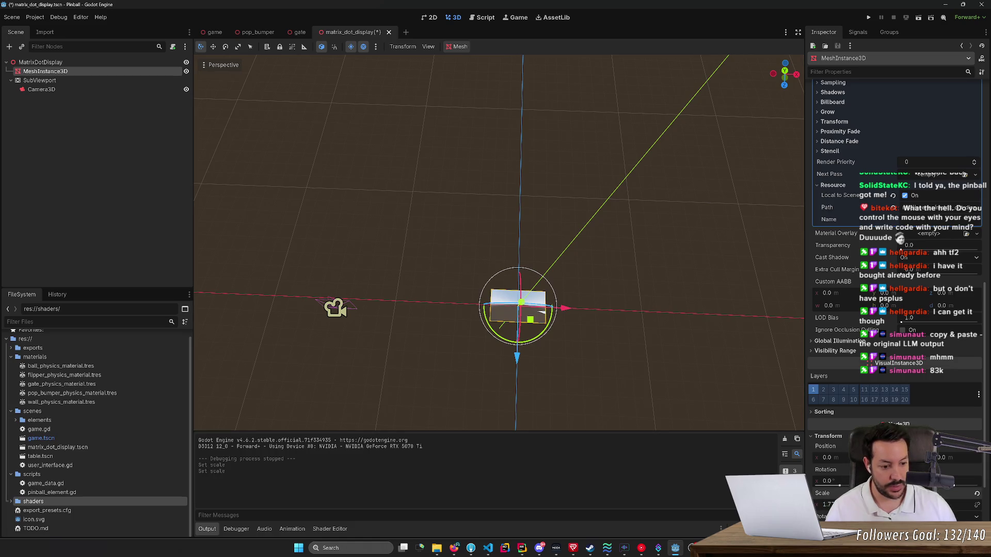
key(ctrl+s)
Reset the plane's X scale to 1, then set it to 16/9 (about 1.77) and save.
drag(670, 244, 568, 238)
scroll(498, 243, up, 5)
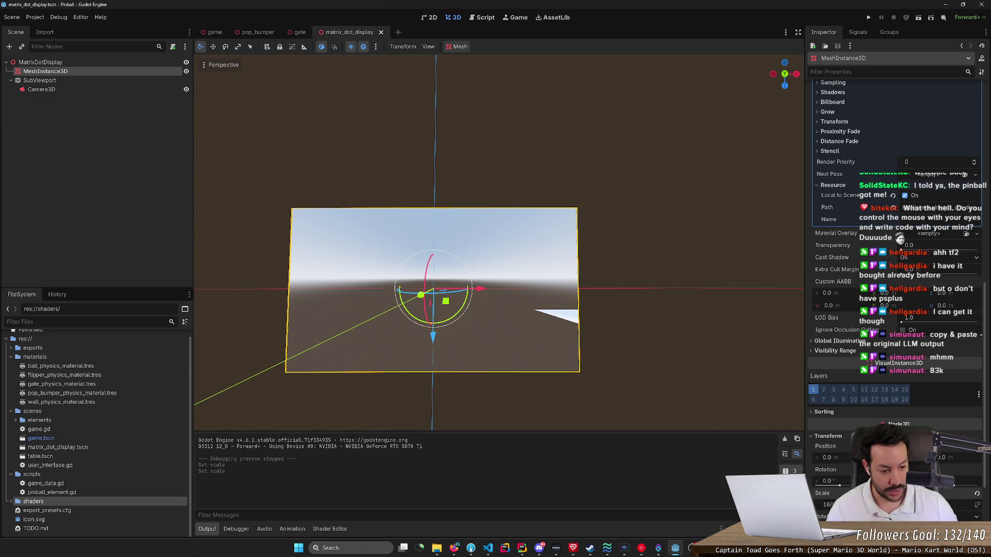
text(1)
key(Return)
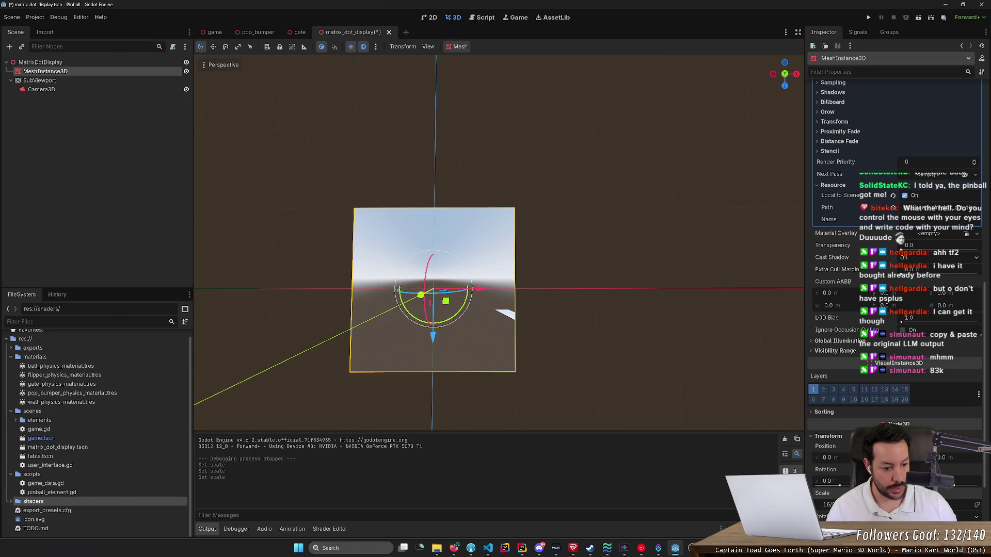
key(Return)
key(ctrl+s)
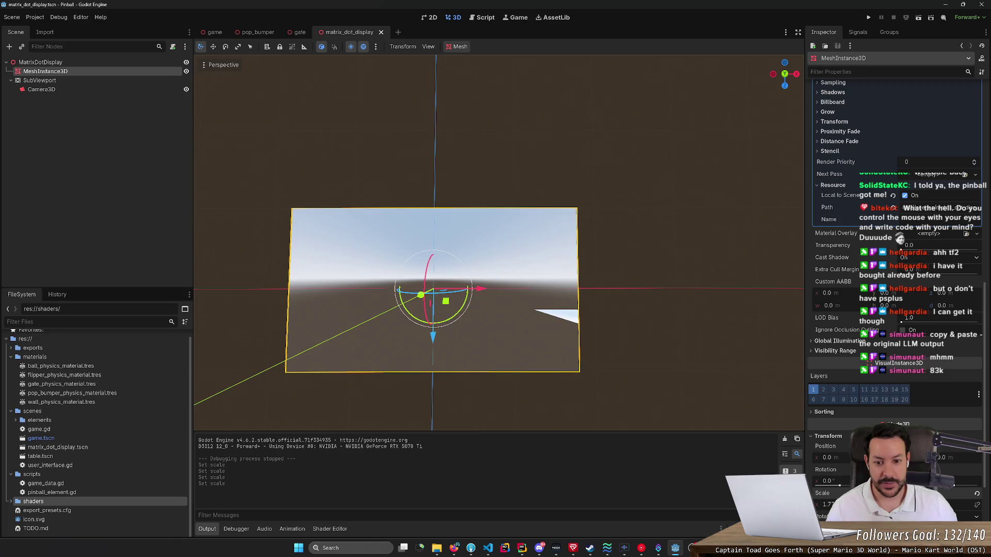
drag(670, 285, 670, 285)
Select and frame the SubViewport's Camera3D, moving it to centre the plane in view.
click(41, 89)
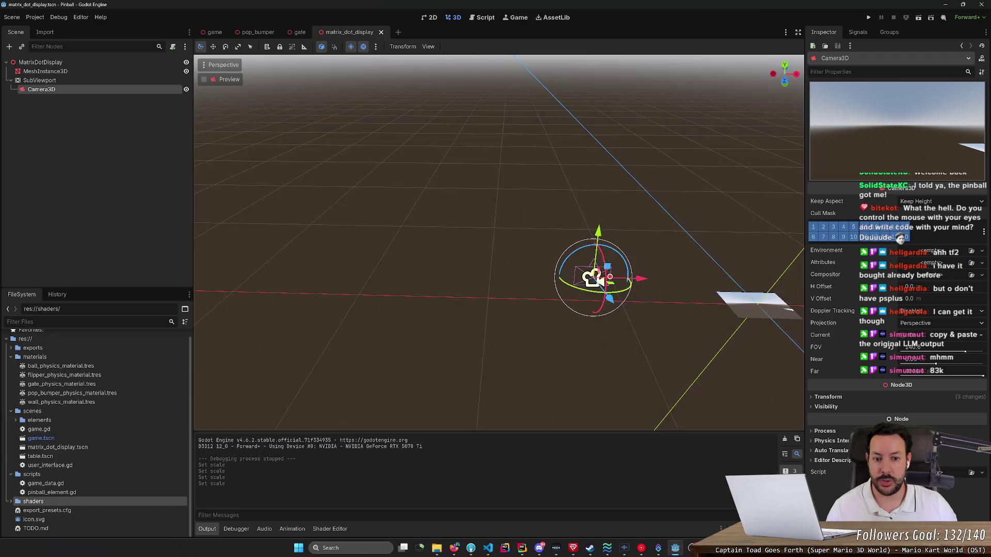
key(f)
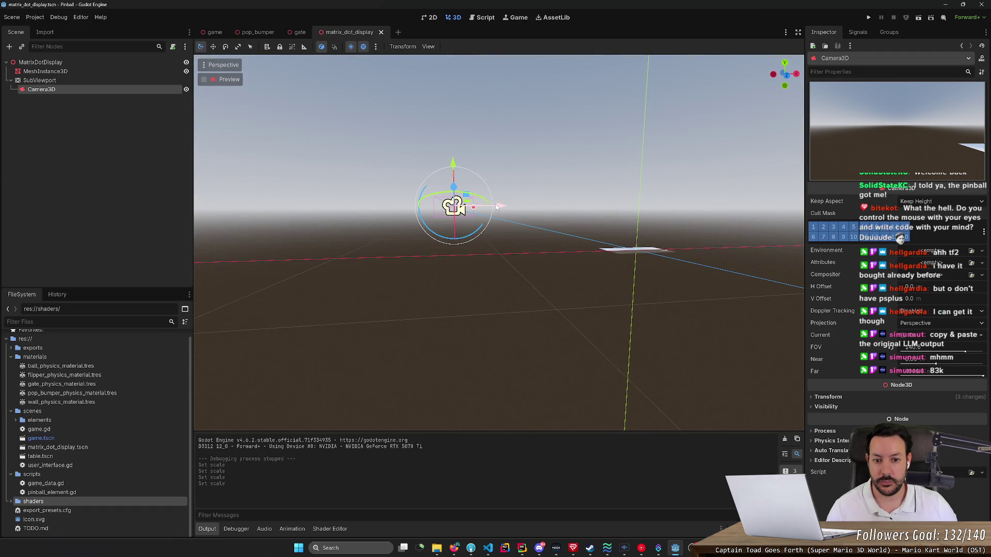
mouse_move(497, 206)
mouse_down()
mouse_move(743, 207)
mouse_move(726, 206)
mouse_up()
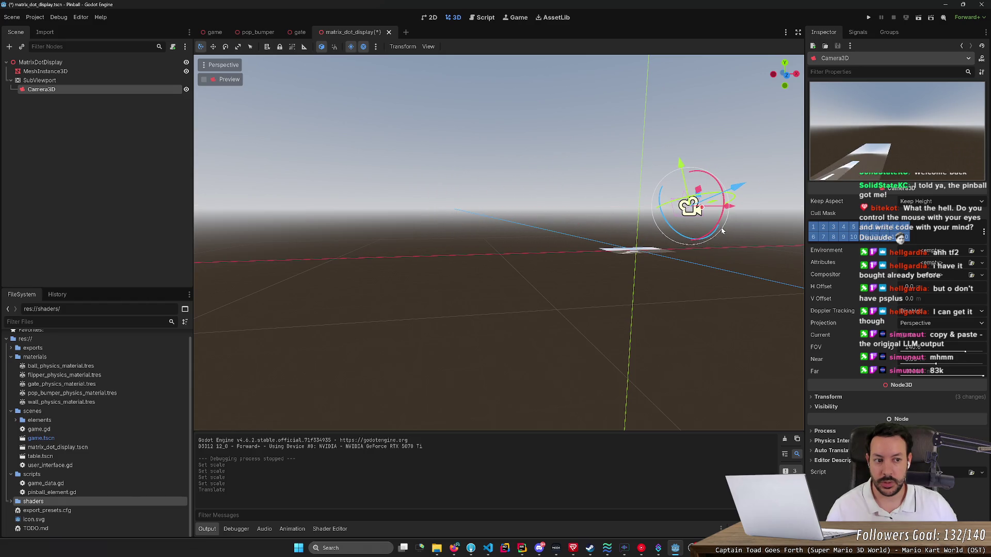
click(701, 225)
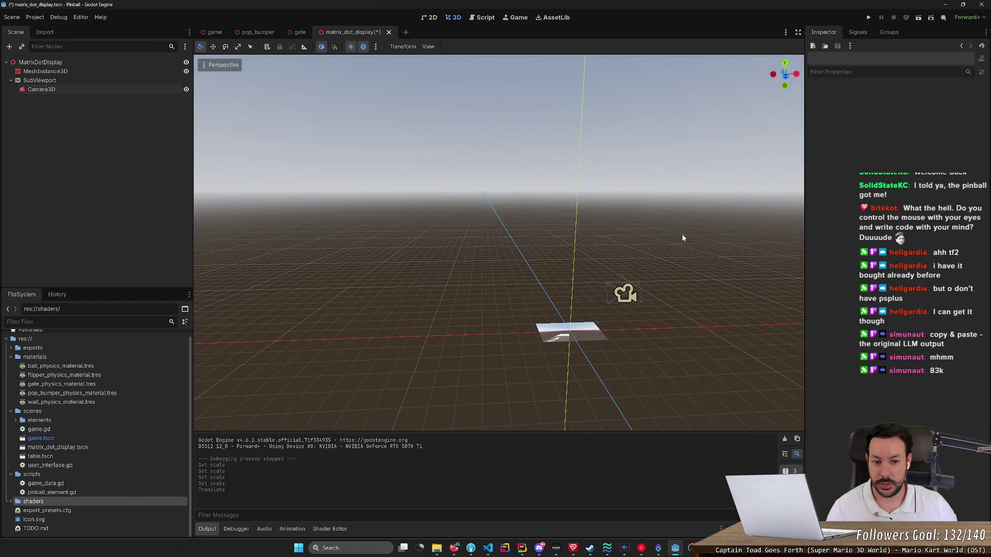
click(625, 293)
drag(673, 298, 628, 296)
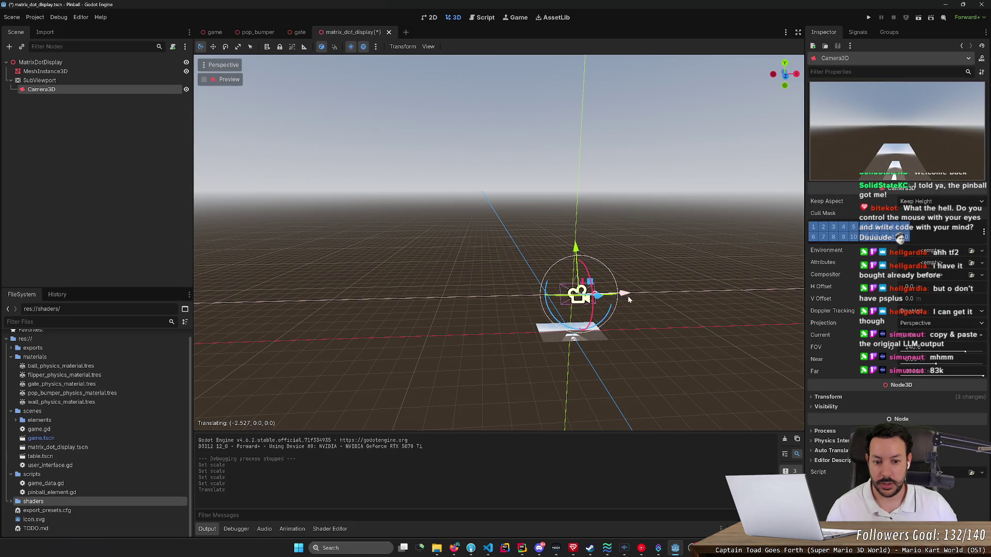
Expand the camera's Transform properties in the Inspector.
key(e)
key(w)
key(r)
key(e)
key(q)
key(e)
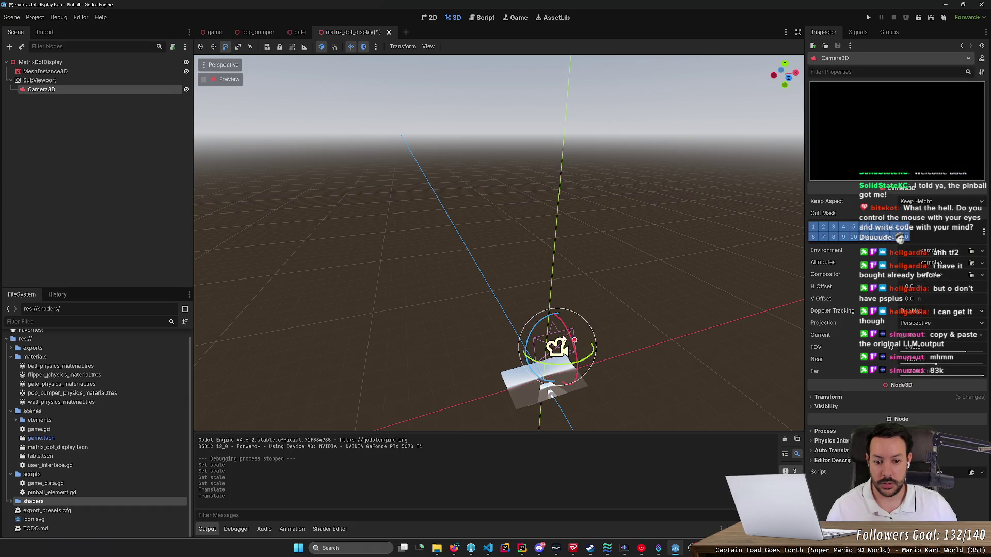
click(829, 397)
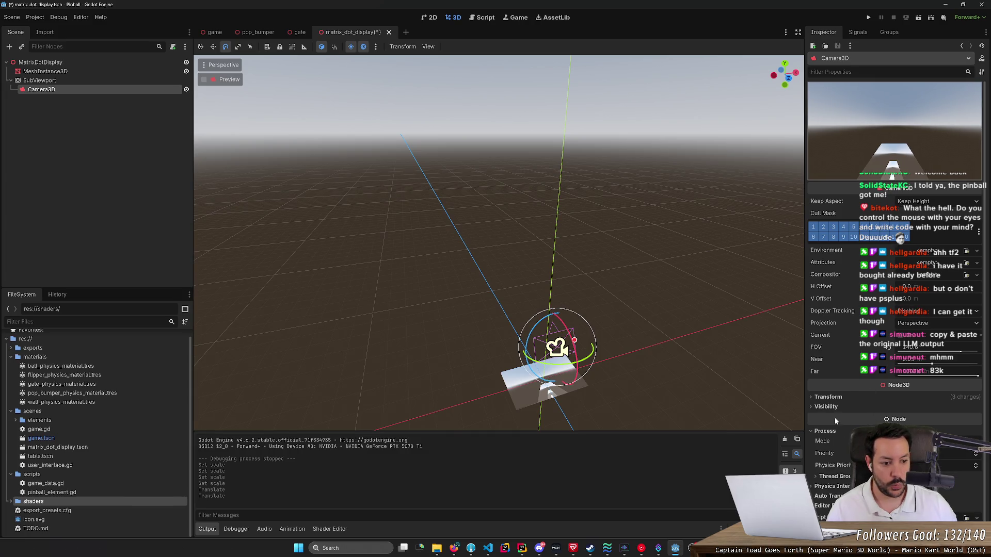
Set the camera's X rotation to 0 and its X and Y position to 0.
click(830, 442)
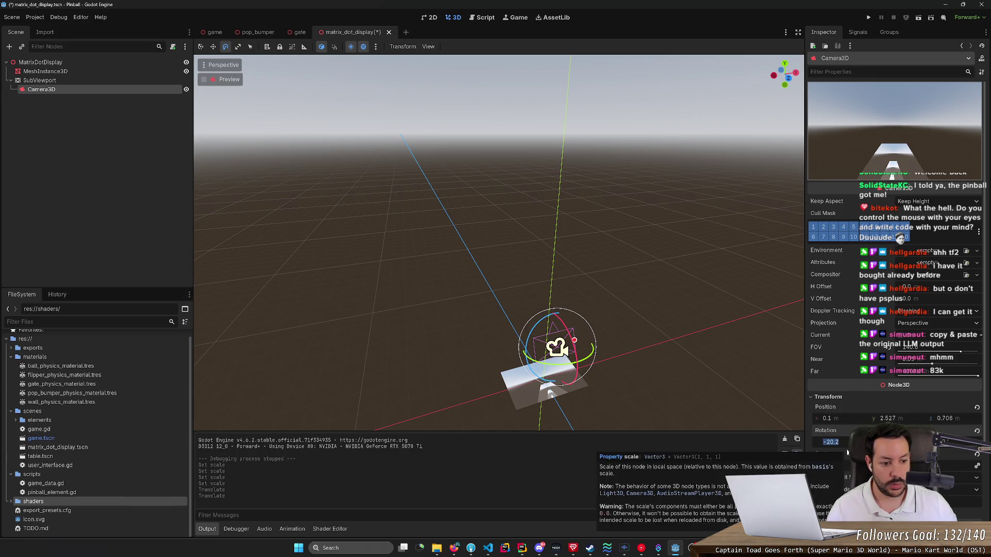
text(0)
key(shift+Tab)
key(shift+Tab)
key(shift+Tab)
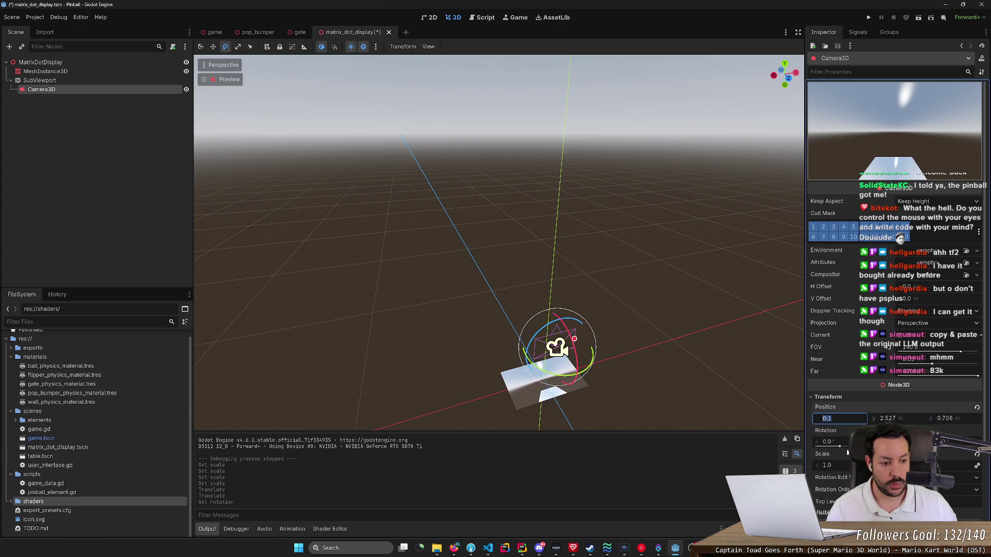
key(Tab)
text(0)
key(Tab)
text(0)
key(Return)
Pull the camera back along Z to -12.267, save, and open the SubViewport's context menu.
key(w)
drag(559, 391, 489, 274)
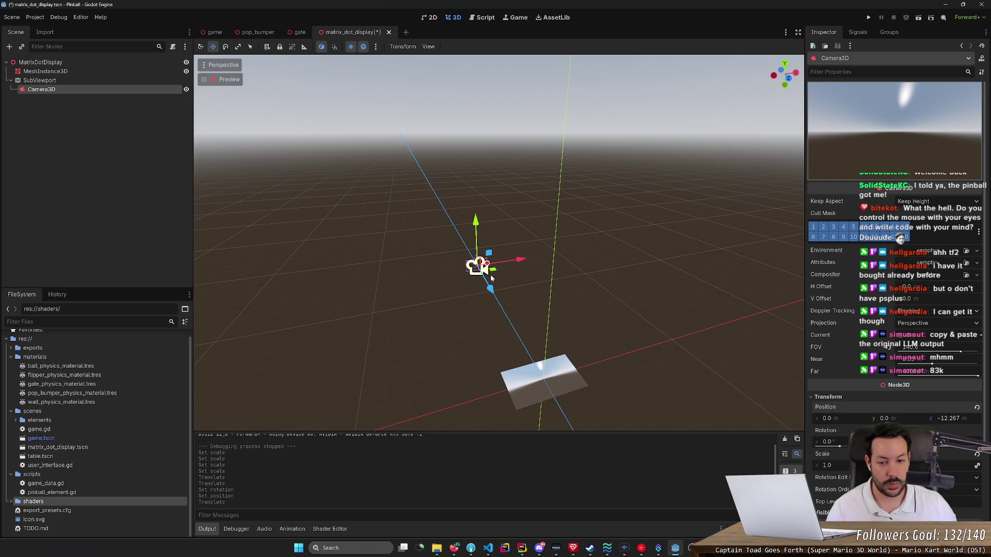
key(ctrl+s)
drag(647, 314, 647, 314)
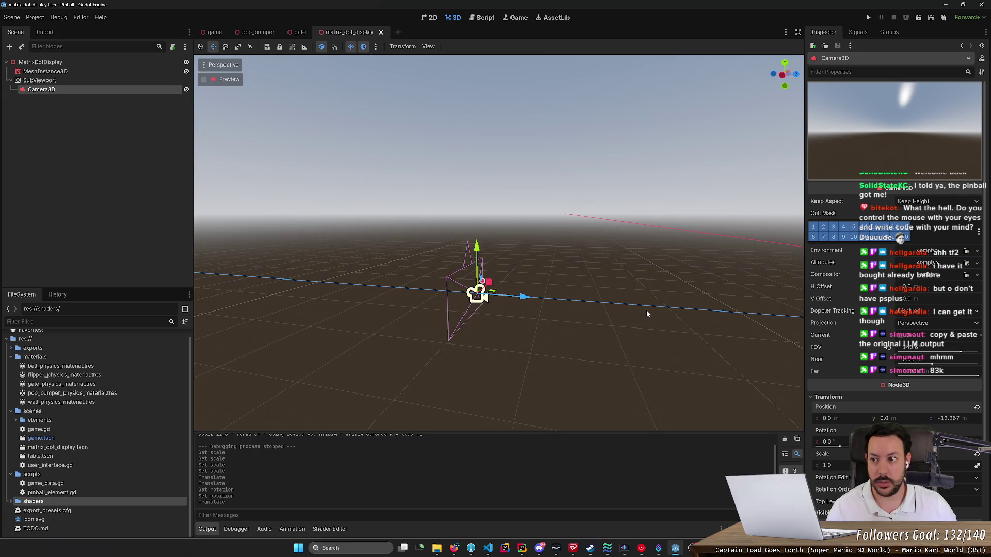
right_click(83, 80)
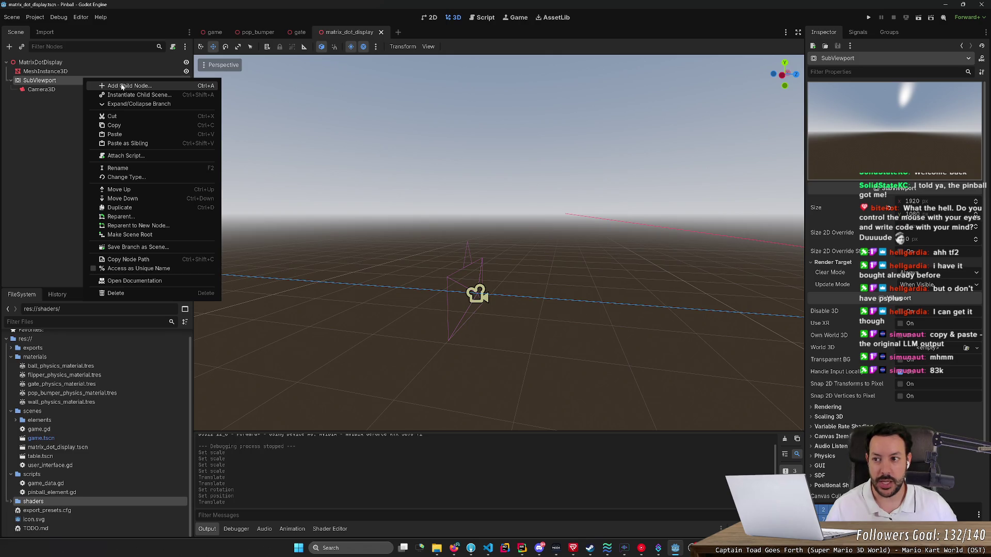
Add a Control child node under the SubViewport and move it above Camera3D.
click(123, 86)
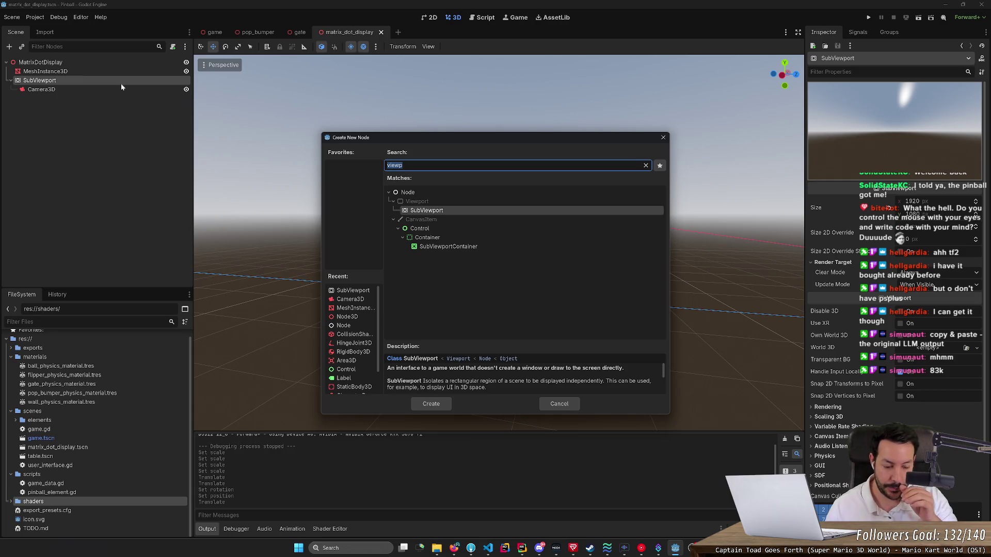
click(437, 230)
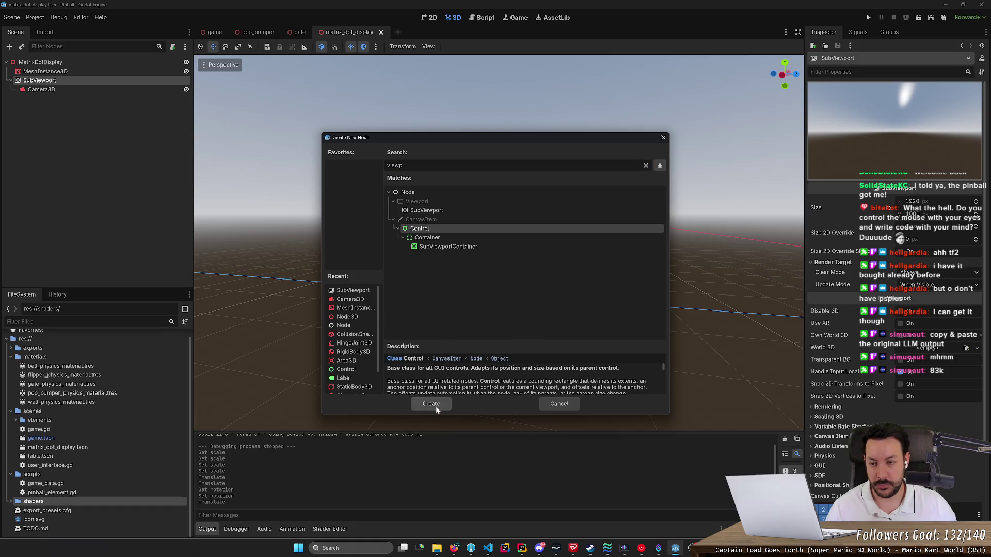
click(436, 407)
click(105, 81)
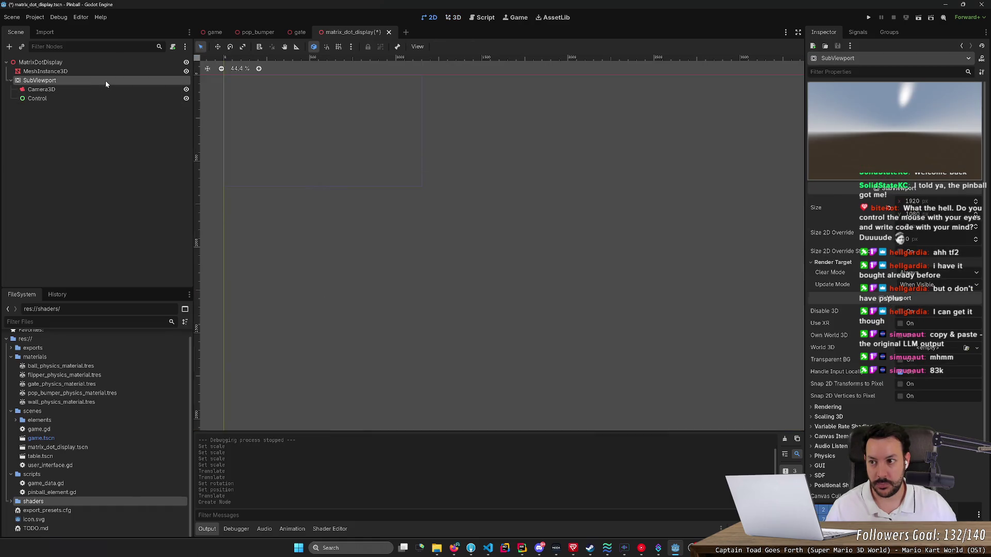
click(106, 91)
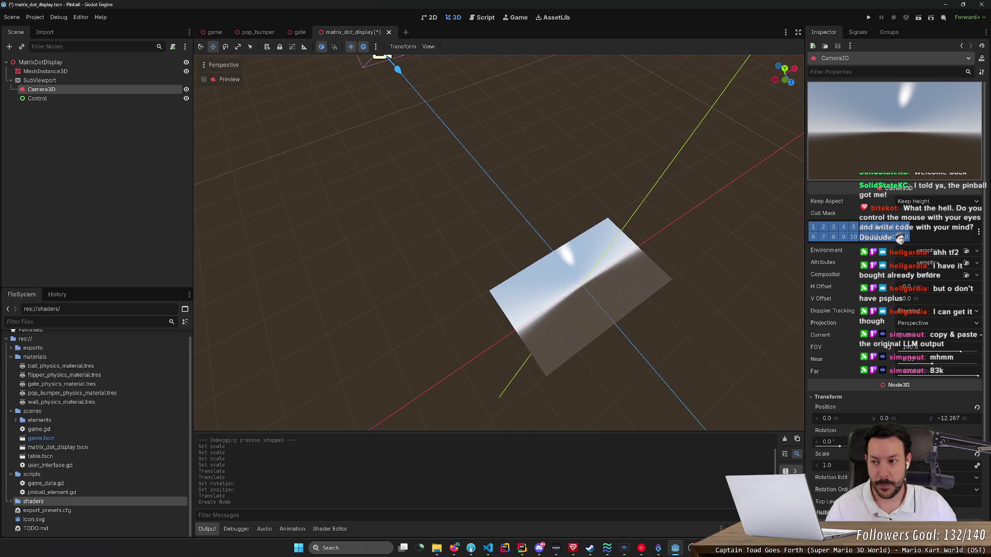
key(f)
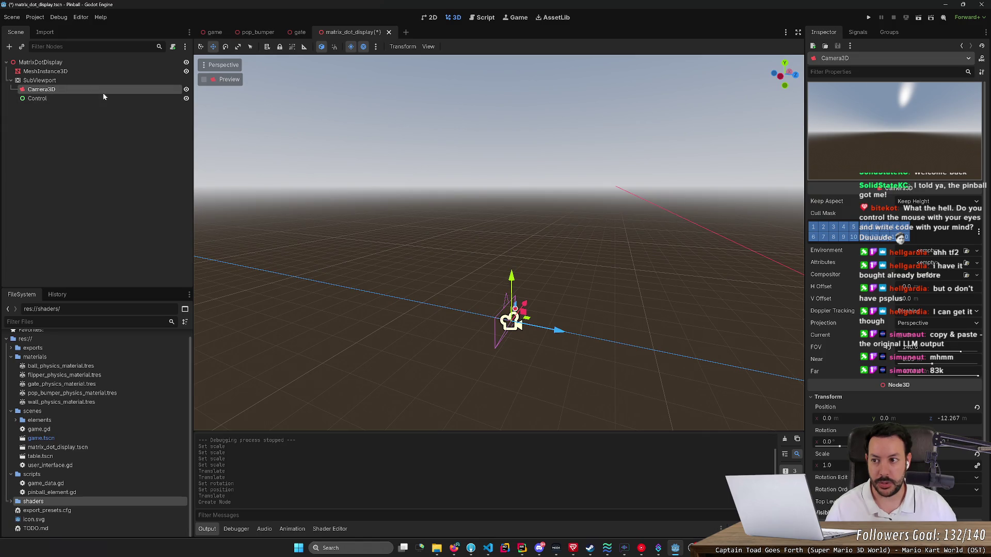
mouse_move(103, 98)
mouse_down()
mouse_move(107, 89)
mouse_move(111, 100)
mouse_move(107, 88)
mouse_up()
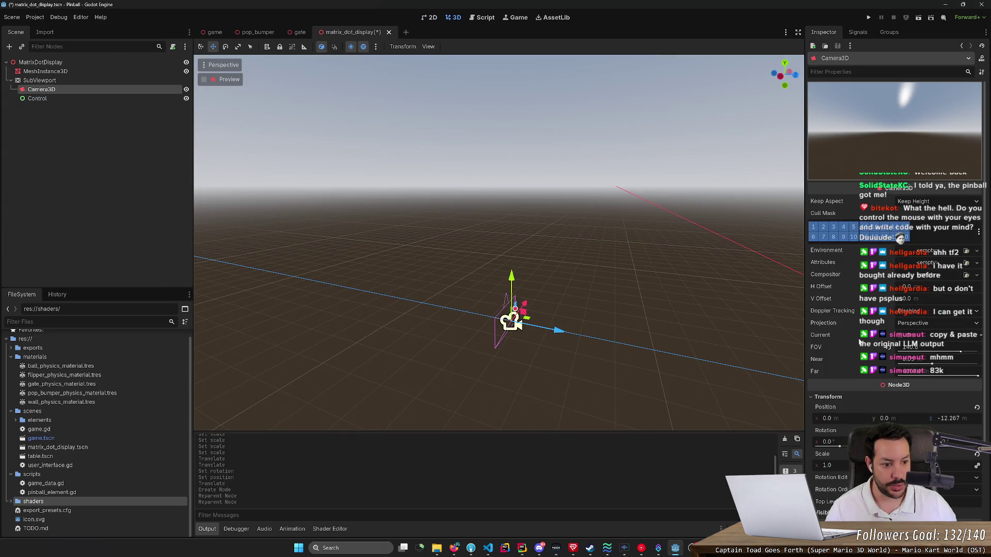
Delete the Control node again and bring up the SubViewport's context menu.
scroll(859, 341, down, 3)
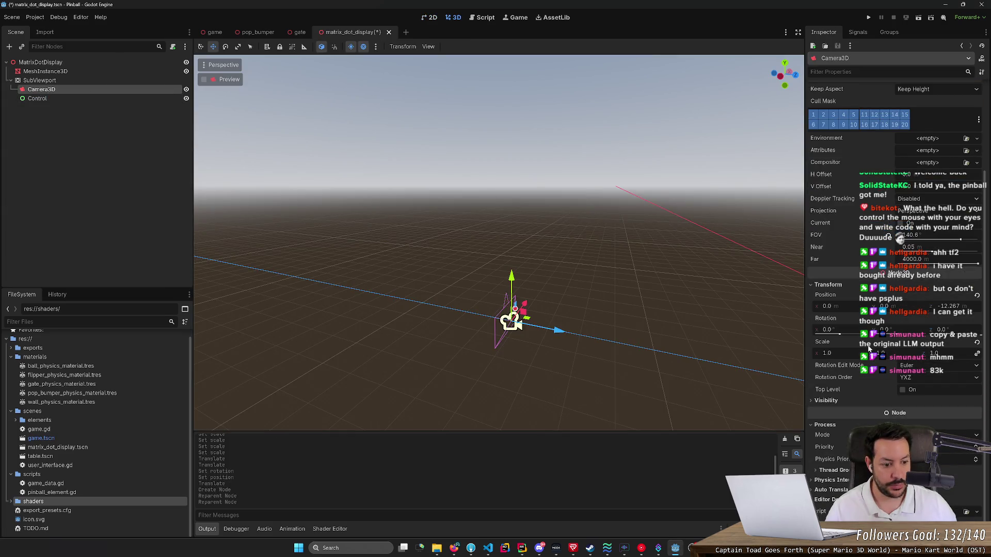
click(48, 98)
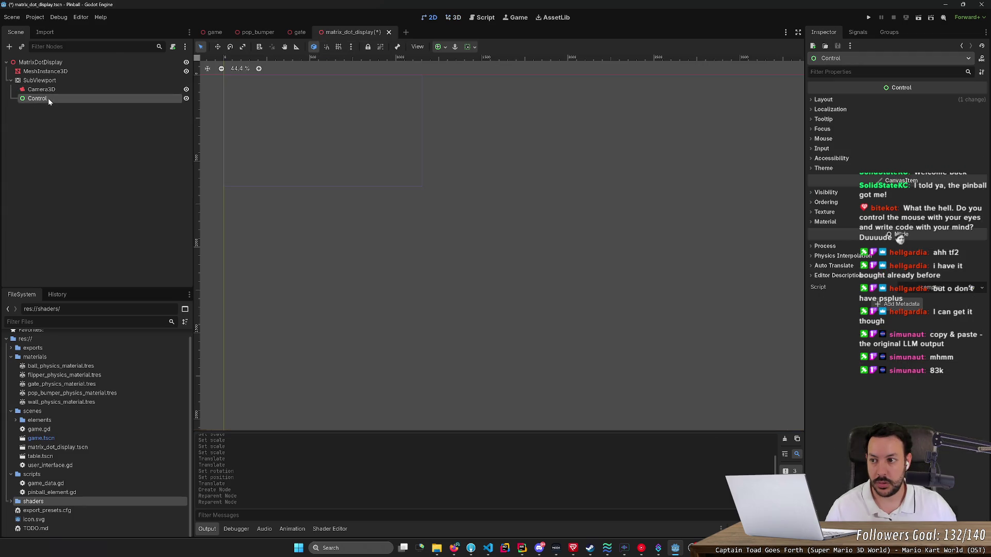
key(Delete)
key(Return)
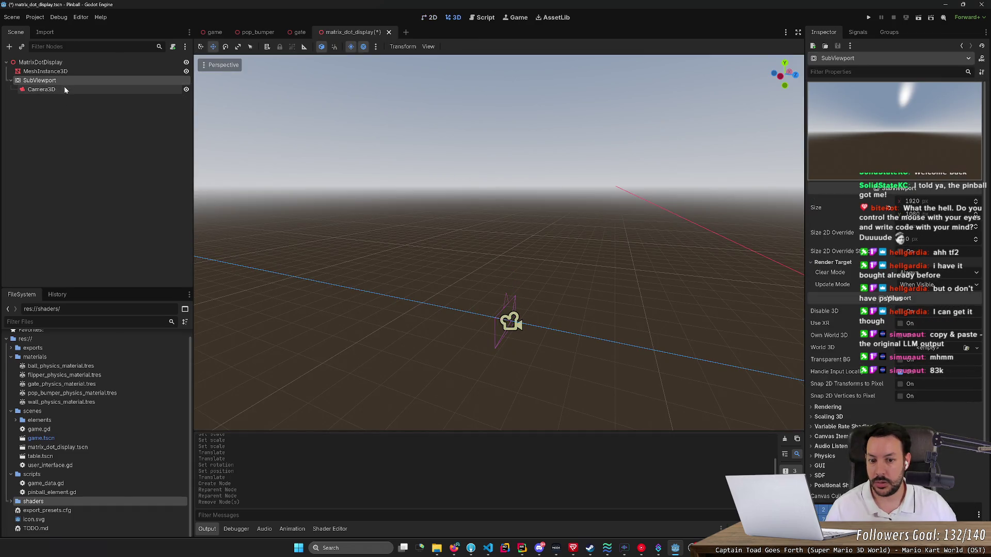
right_click(78, 81)
Add a MeshInstance3D with a new PrismMesh under the SubViewport, placed along Z before the camera.
click(104, 91)
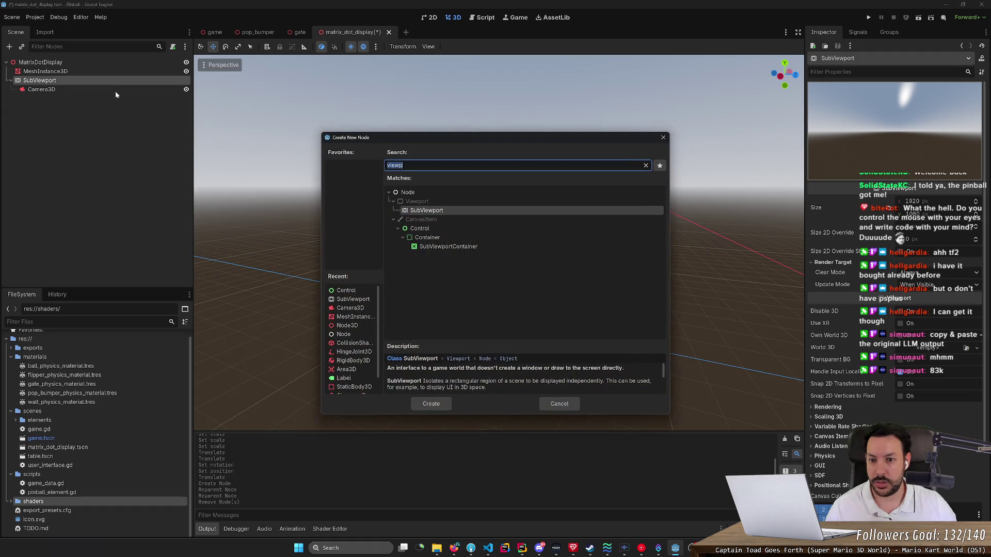
text(m)
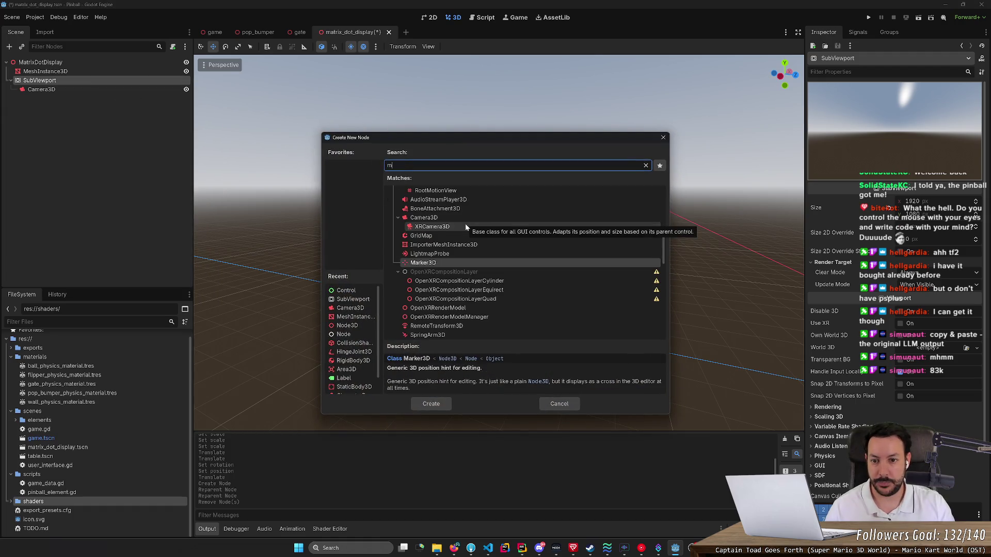
text(esh)
key(Return)
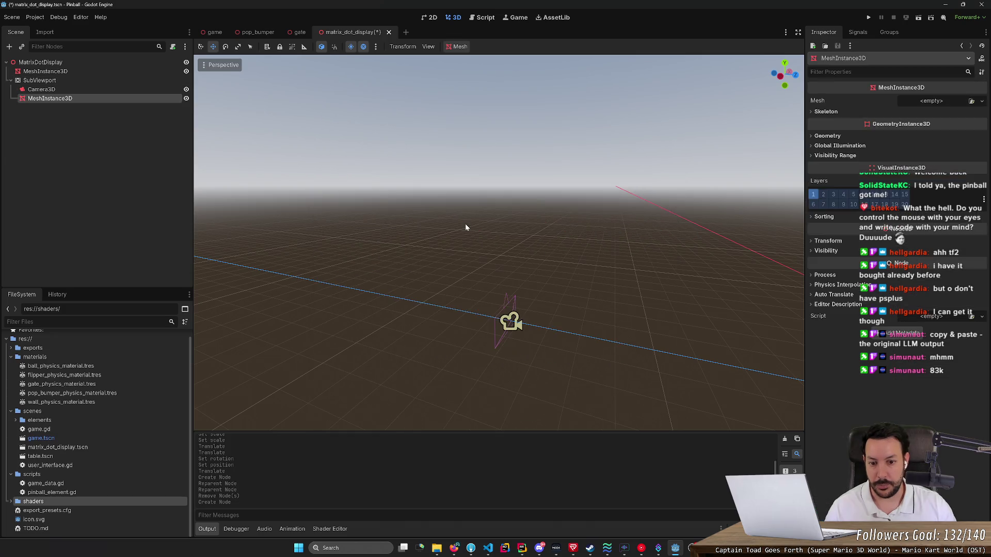
click(982, 101)
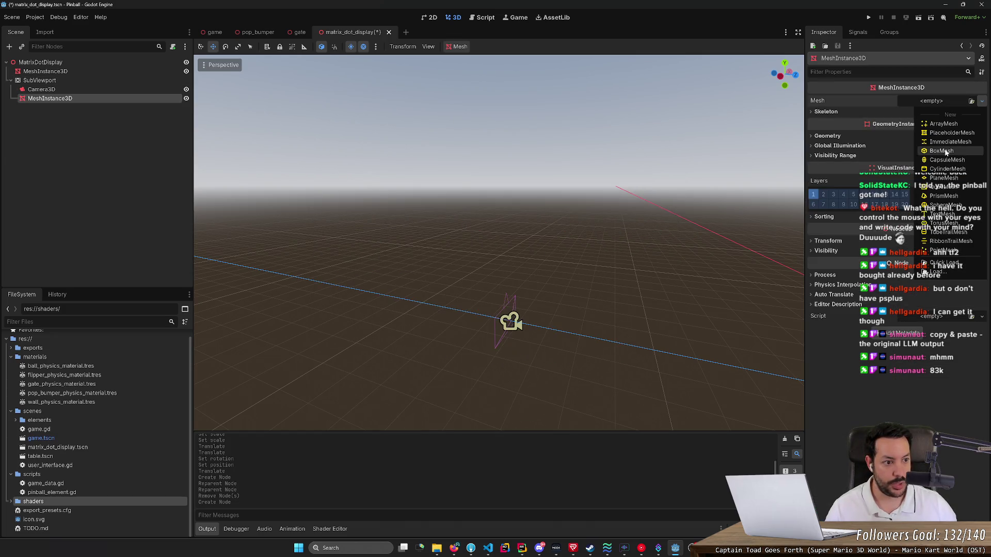
click(944, 196)
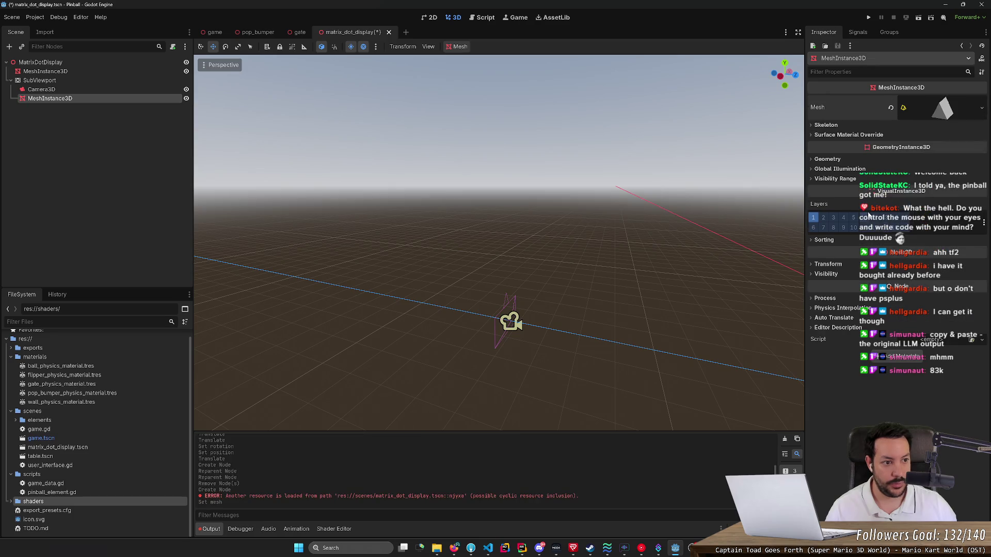
double_click(98, 98)
mouse_move(728, 290)
mouse_down()
mouse_move(527, 309)
mouse_move(314, 295)
mouse_move(388, 278)
mouse_move(375, 284)
mouse_up()
key(f)
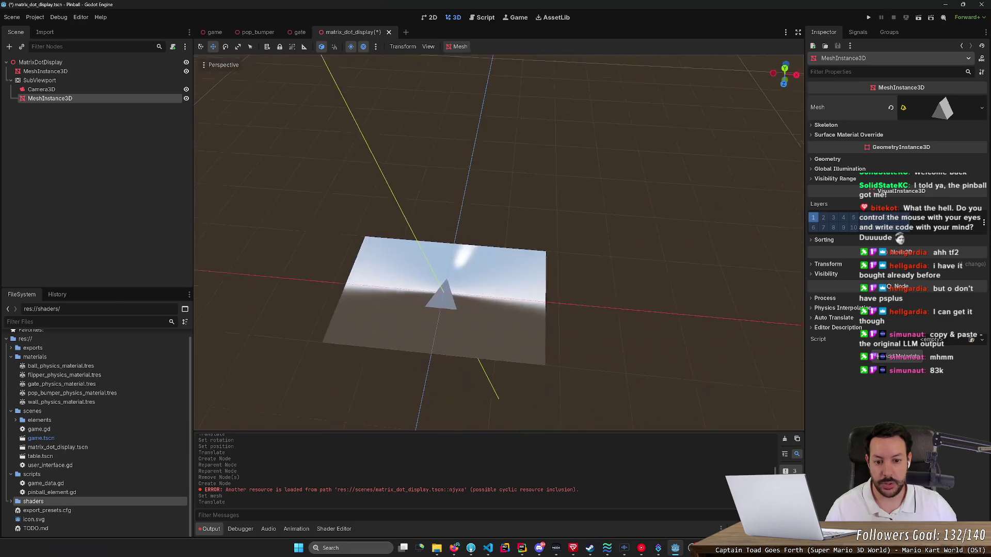
Frame the camera and plane to check the prism, save matrix_dot_display, then switch to the game scene.
scroll(407, 215, up, 5)
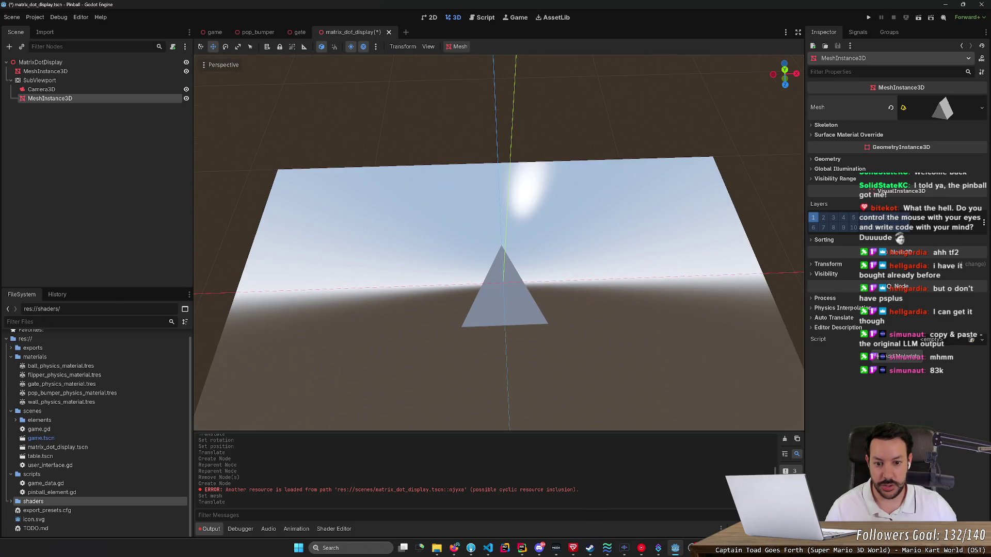
key(Up)
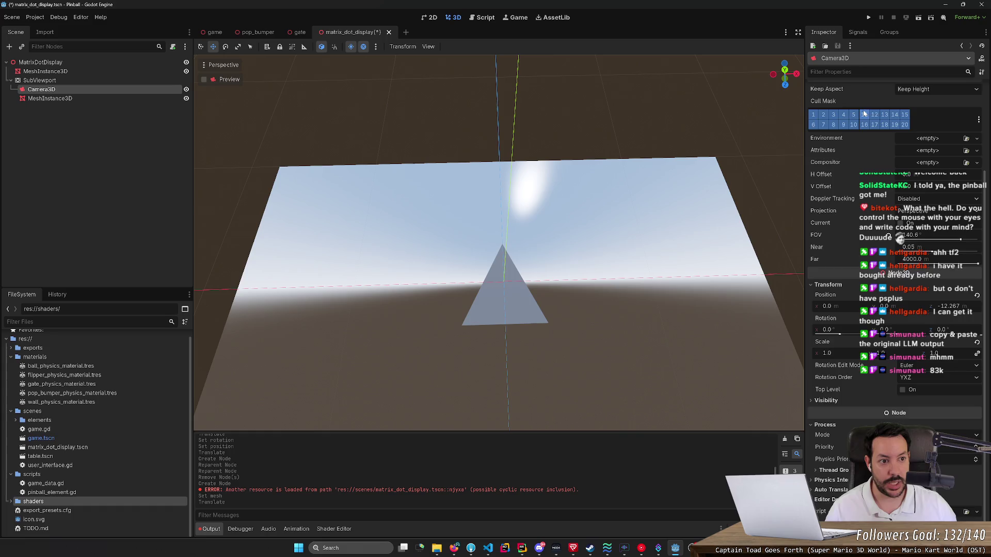
scroll(883, 117, up, 3)
scroll(551, 422, down, 6)
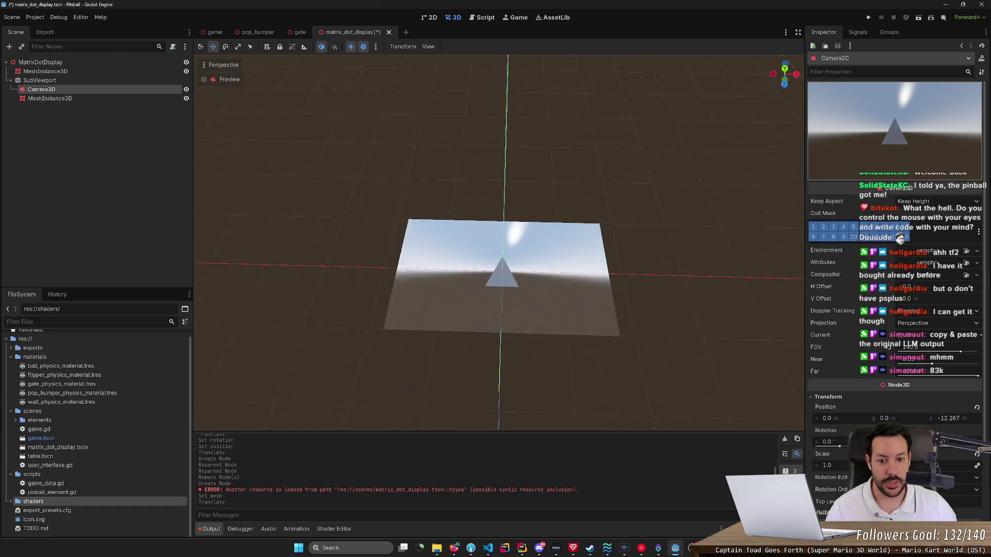
key(f)
drag(551, 422, 516, 310)
scroll(498, 243, up, 5)
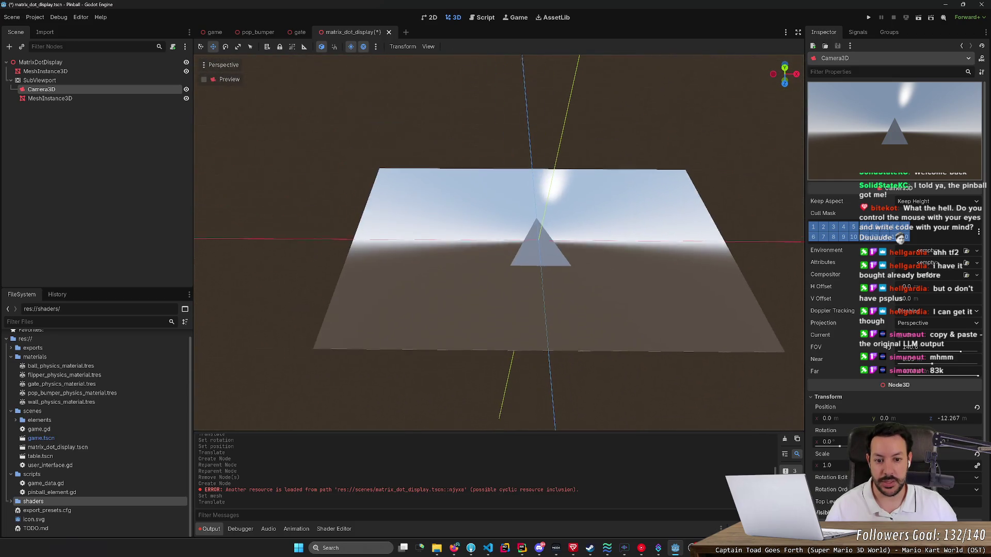
scroll(606, 150, down, 3)
key(ctrl+s)
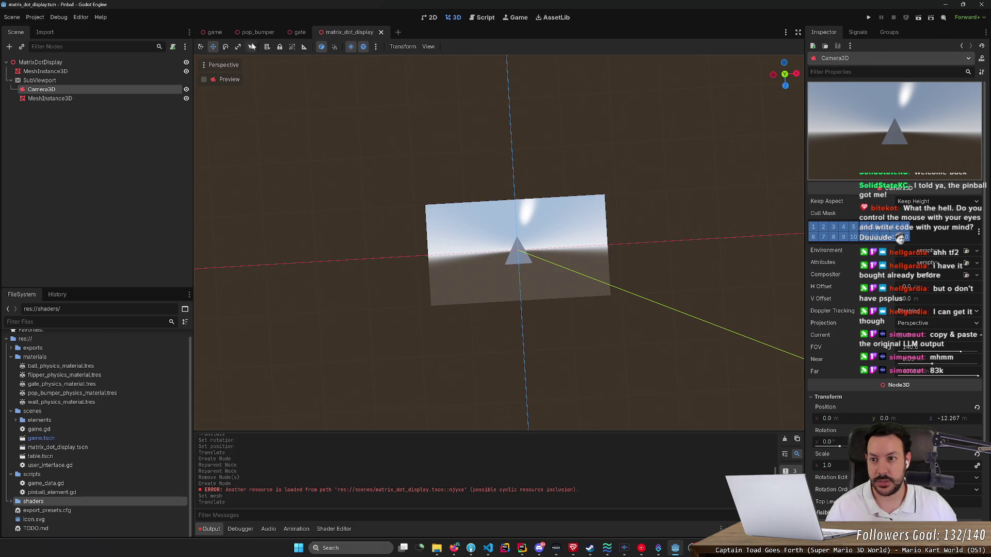
click(214, 32)
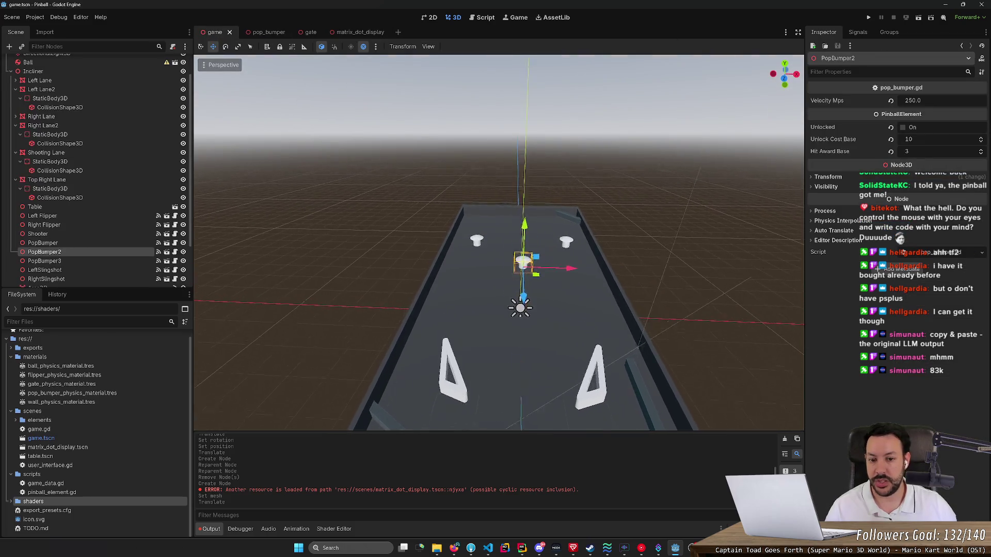
Drag matrix_dot_display.tscn from the FileSystem dock into the game scene's 3D viewport.
scroll(498, 243, up, 10)
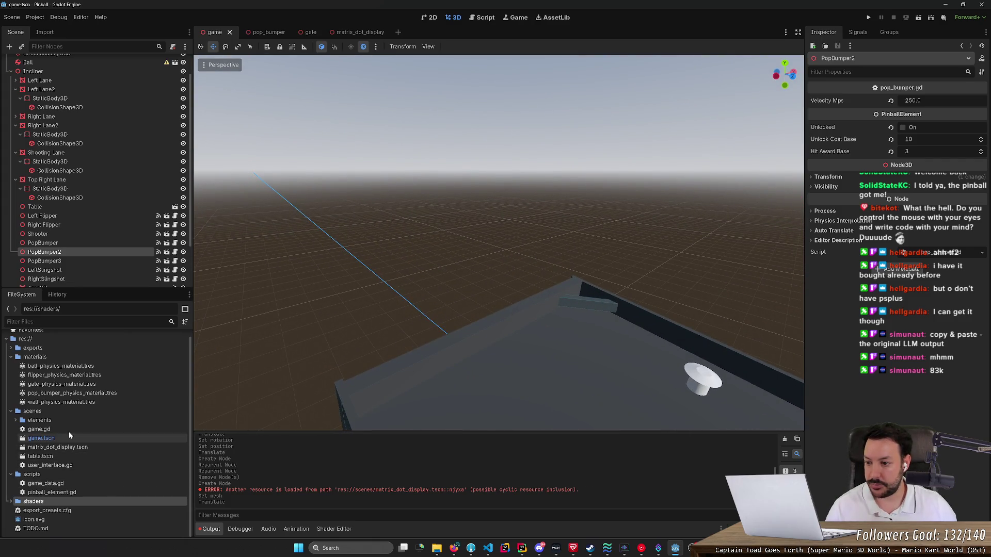
scroll(70, 437, up, 1)
click(11, 365)
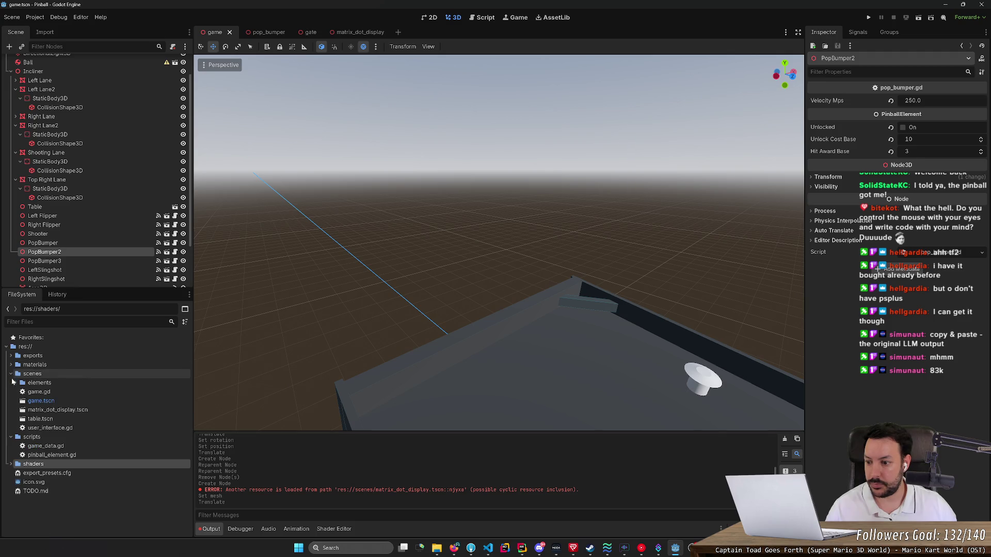
click(39, 411)
mouse_move(58, 413)
mouse_down()
mouse_move(418, 405)
mouse_move(484, 294)
mouse_move(441, 206)
mouse_move(422, 214)
mouse_move(392, 330)
mouse_move(516, 372)
mouse_move(629, 270)
mouse_move(527, 95)
mouse_up()
key(e)
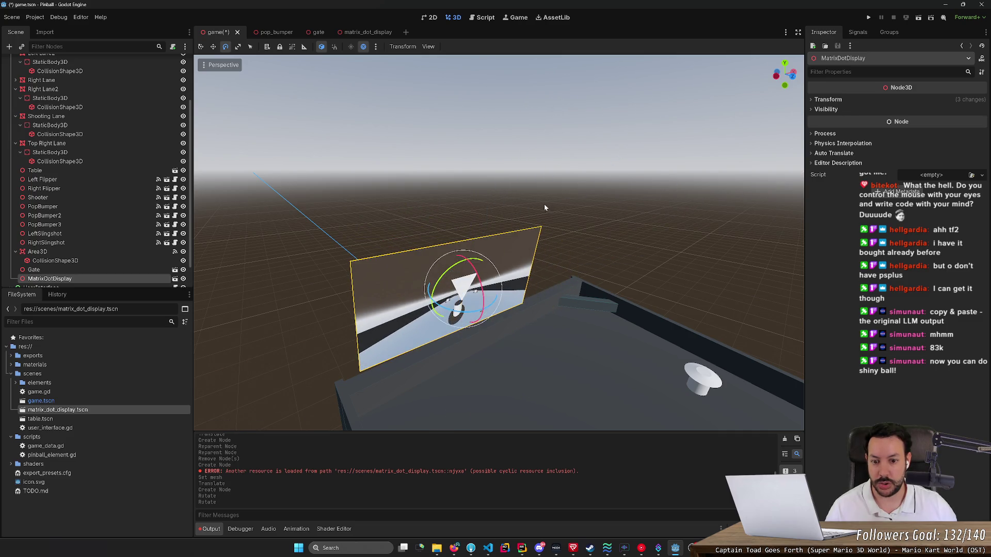
Move the MatrixDotDisplay down to the table's left edge, around 3.47, 2.39, -9.65.
key(f)
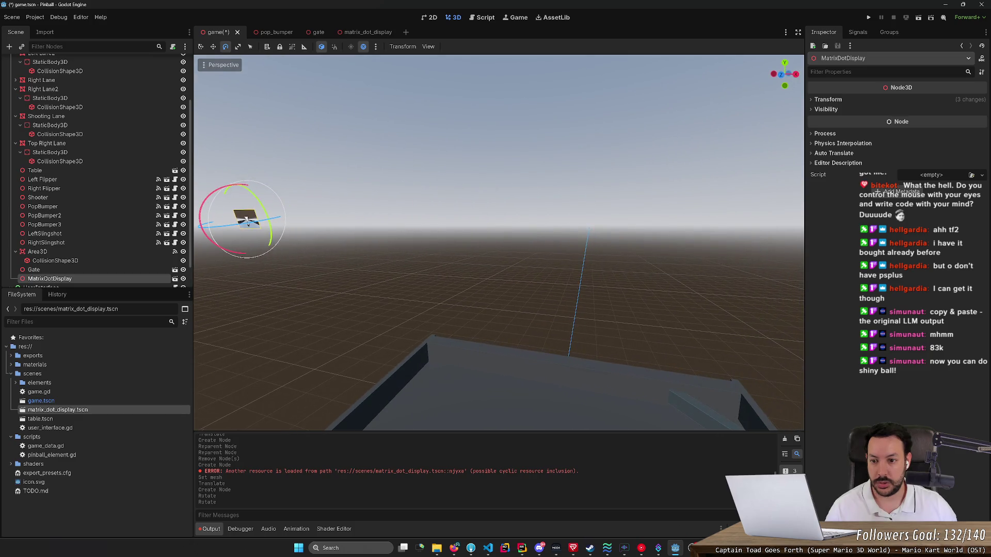
key(w)
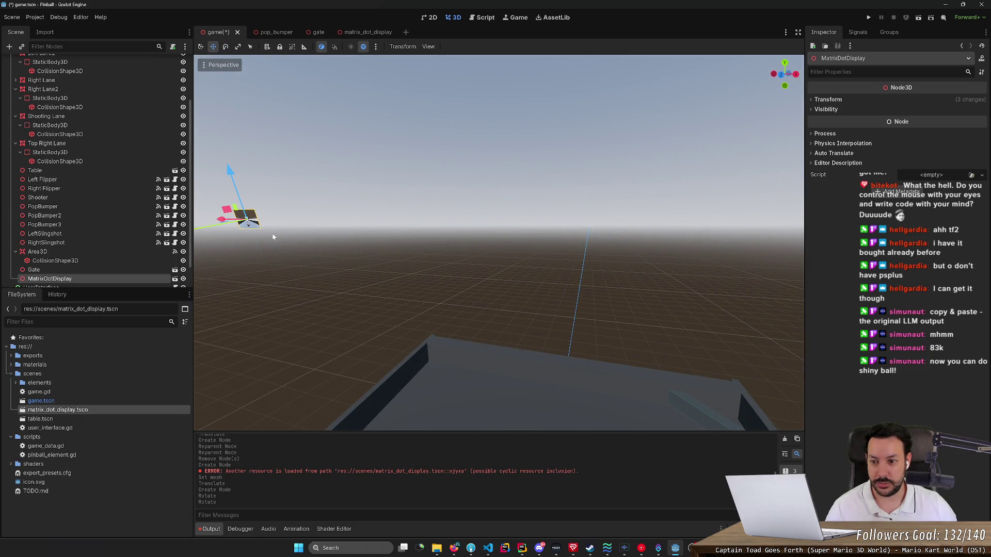
key(f)
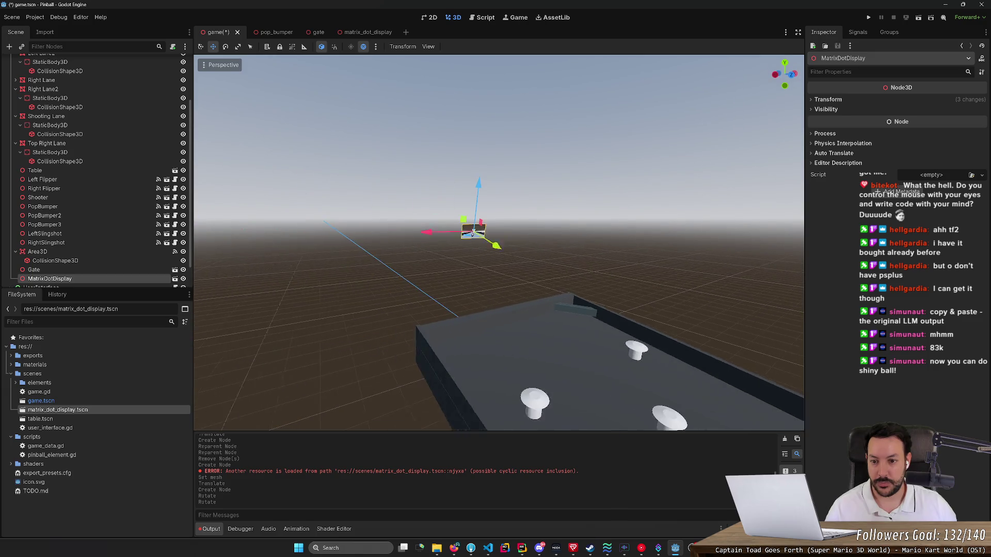
mouse_move(474, 226)
mouse_down()
mouse_move(482, 243)
mouse_move(464, 332)
mouse_move(442, 354)
mouse_up()
drag(494, 406, 395, 297)
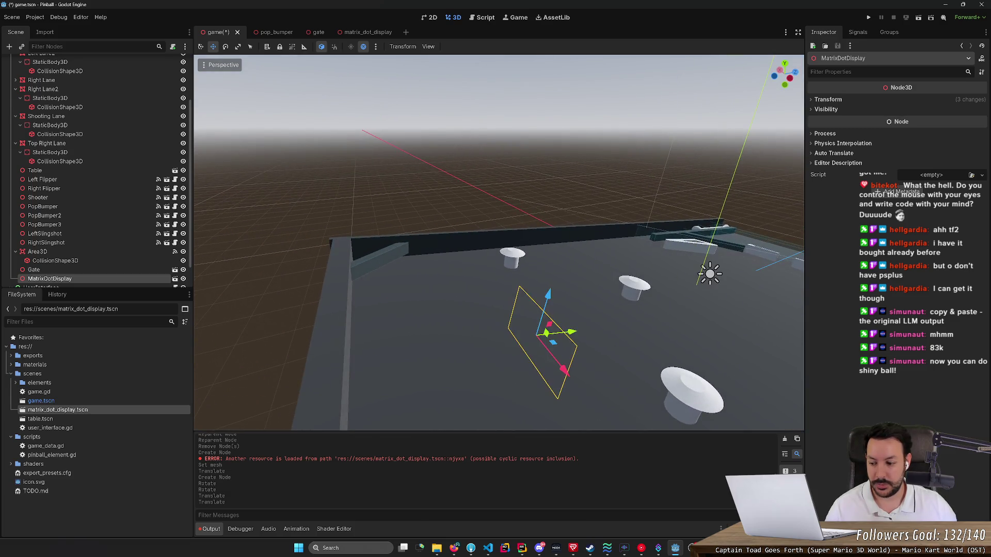
scroll(499, 243, down, 3)
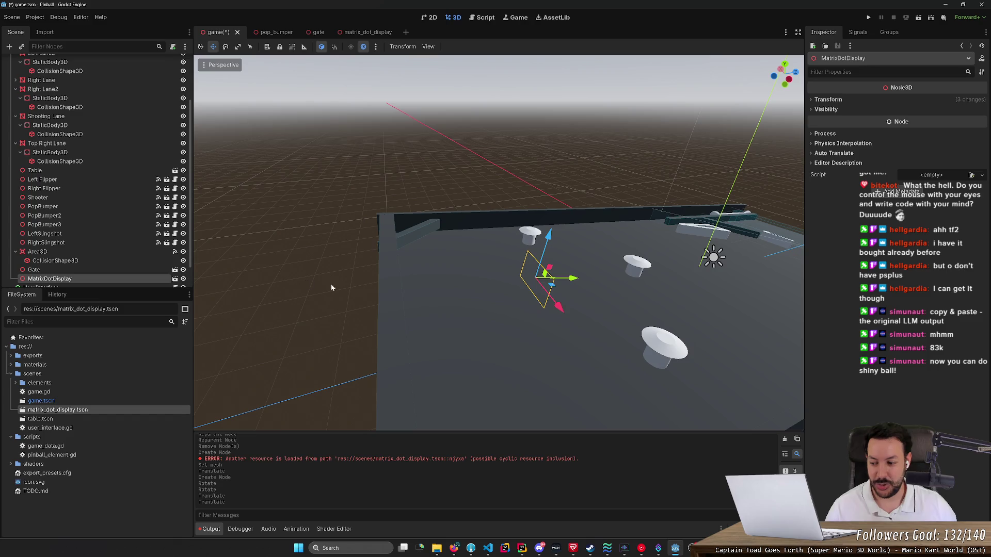
key(g)
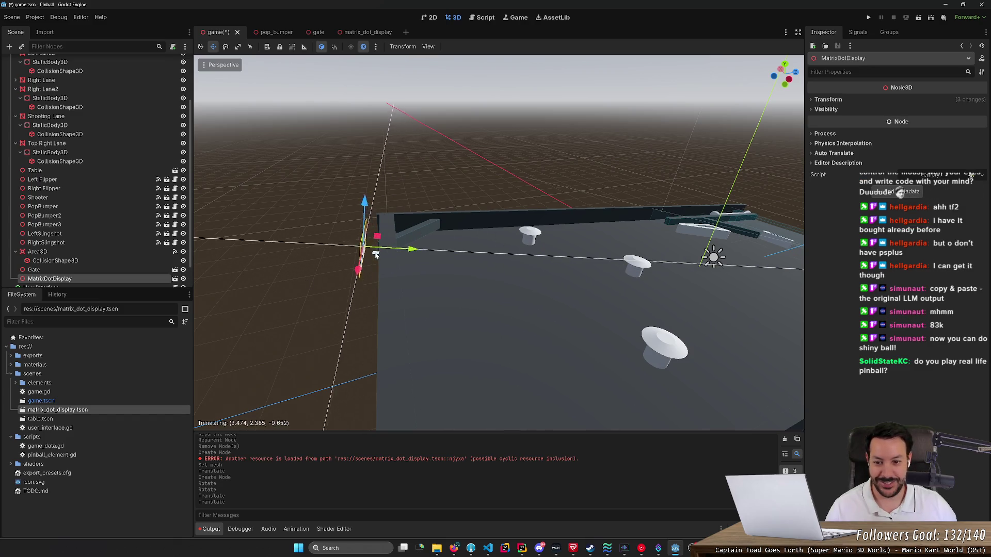
click(375, 255)
key(e)
click(831, 134)
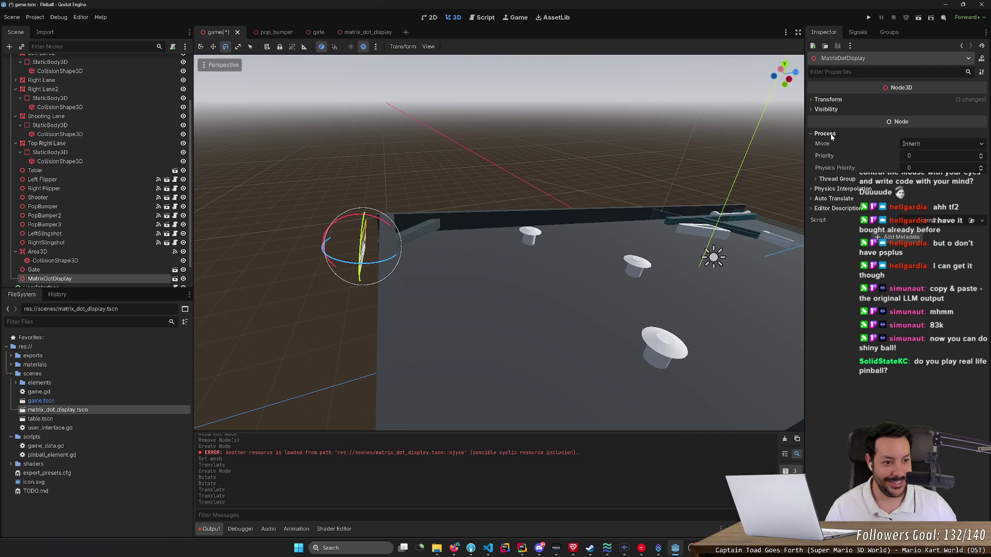
Try Z rotations of 0° and 180° and X rotations of 0° and -6.5° on the display.
click(827, 100)
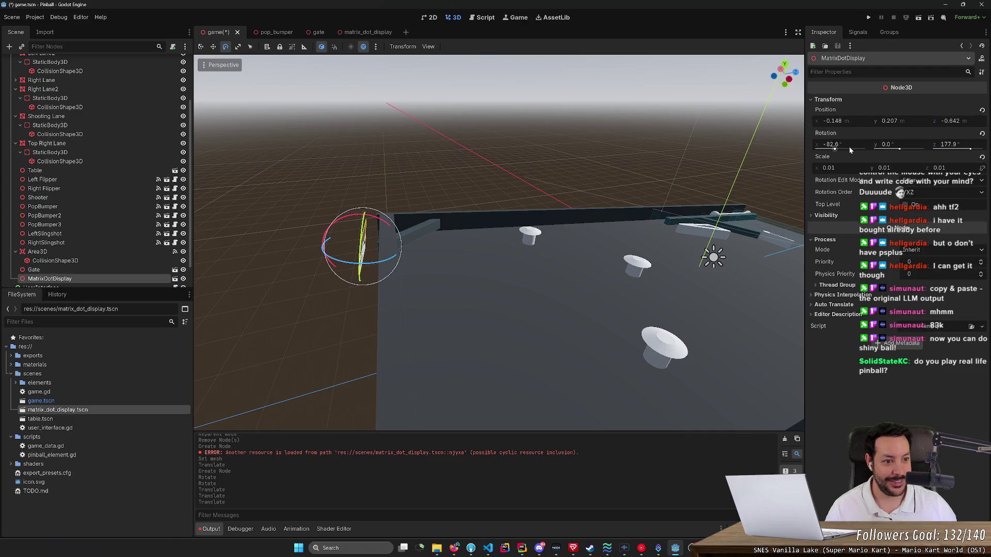
click(961, 148)
text(0)
key(Return)
click(949, 145)
text(180)
key(Return)
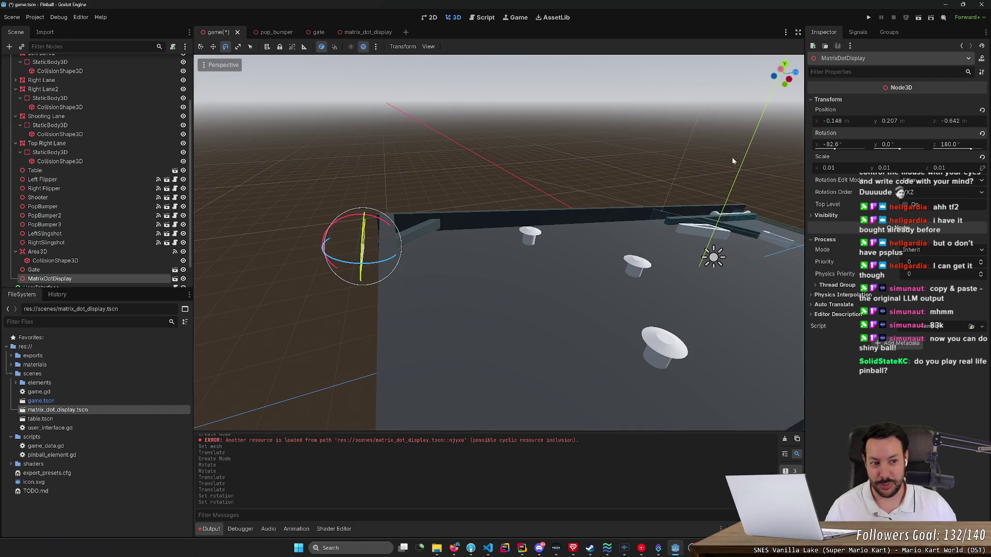
click(833, 146)
text(0)
key(Return)
mouse_move(495, 243)
mouse_down()
mouse_move(516, 217)
mouse_move(506, 258)
mouse_move(496, 248)
mouse_move(496, 181)
mouse_up()
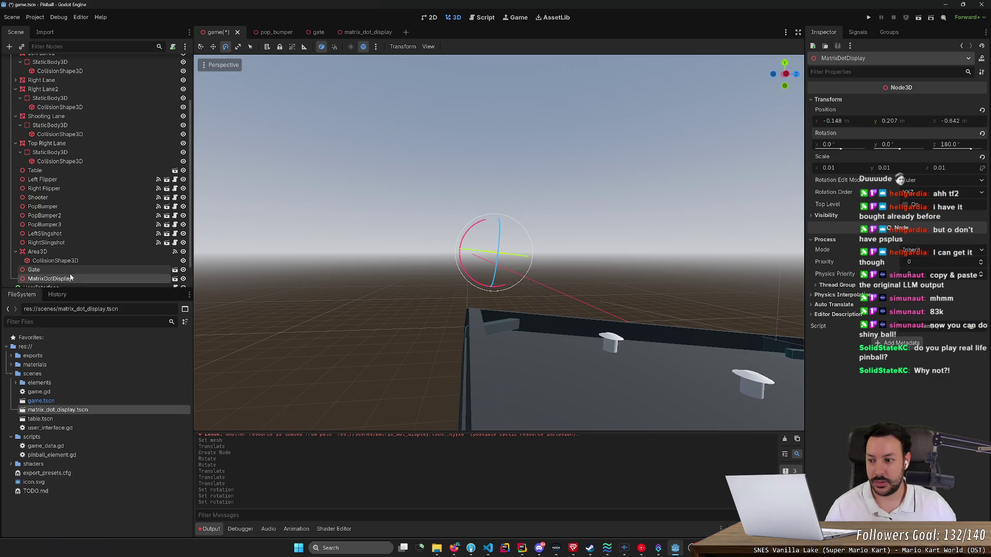
scroll(70, 268, up, 3)
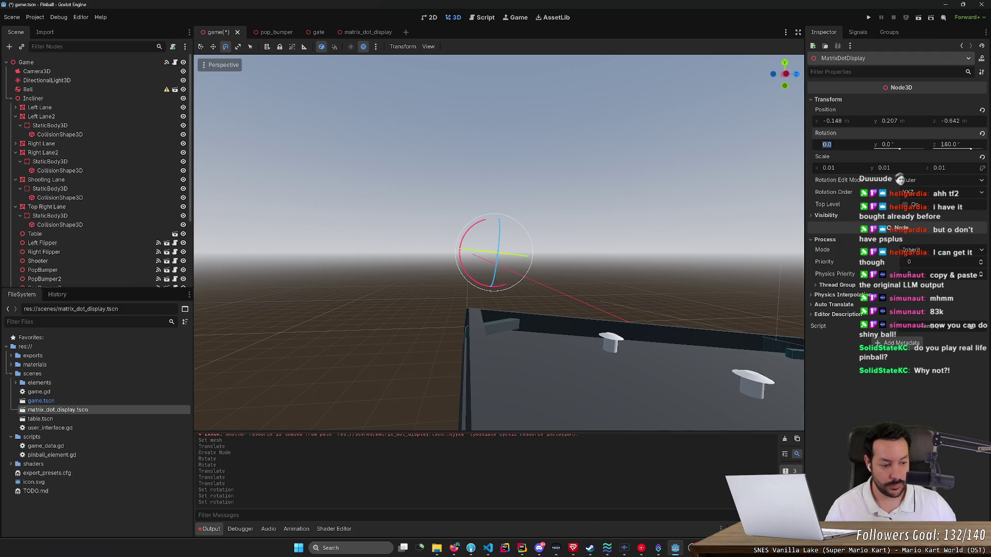
text(-6.5)
key(Return)
Set the display's rotation to -96.5°, 180°, 0°.
click(846, 145)
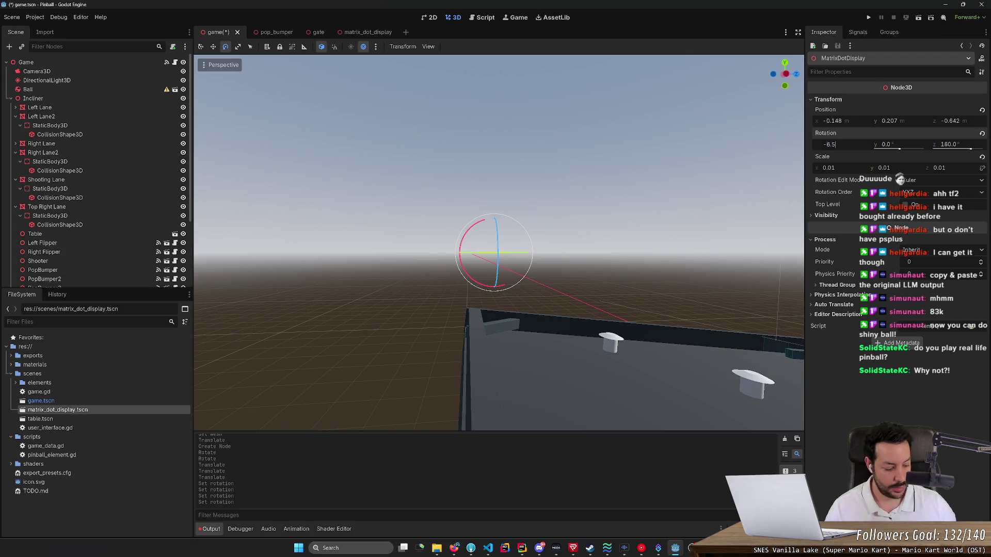
text(-96.5)
key(Return)
scroll(571, 185, down, 2)
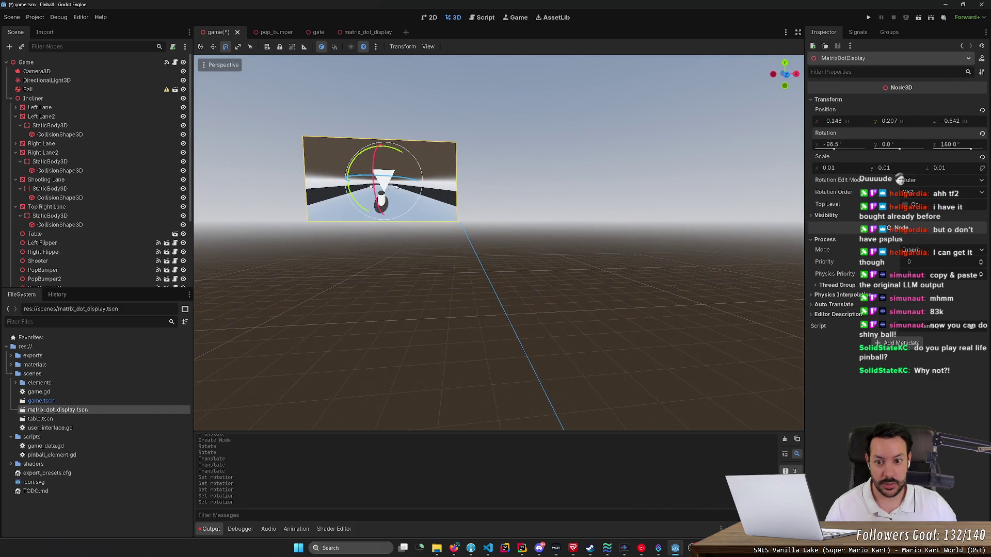
scroll(499, 243, down, 2)
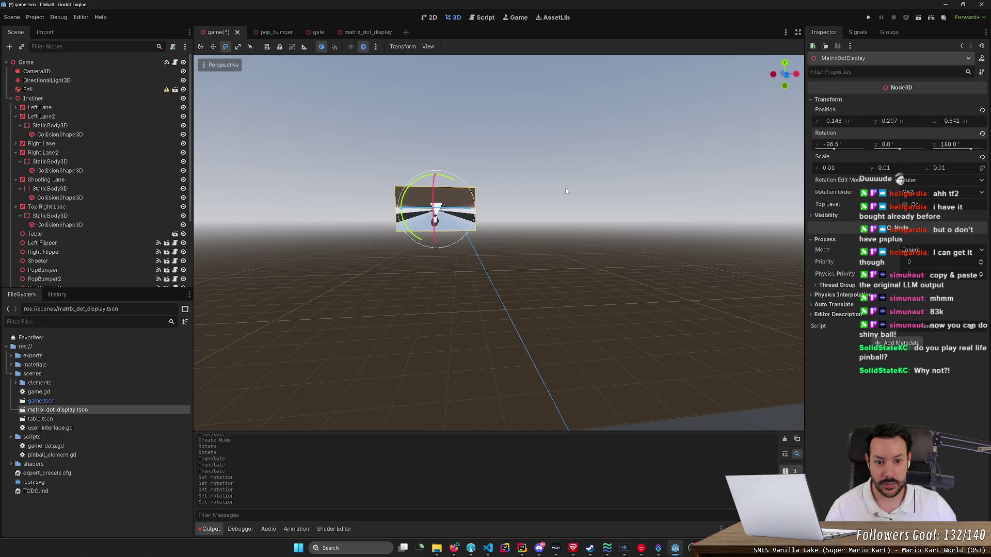
click(903, 145)
text(180)
key(Return)
click(948, 145)
text(0)
key(Return)
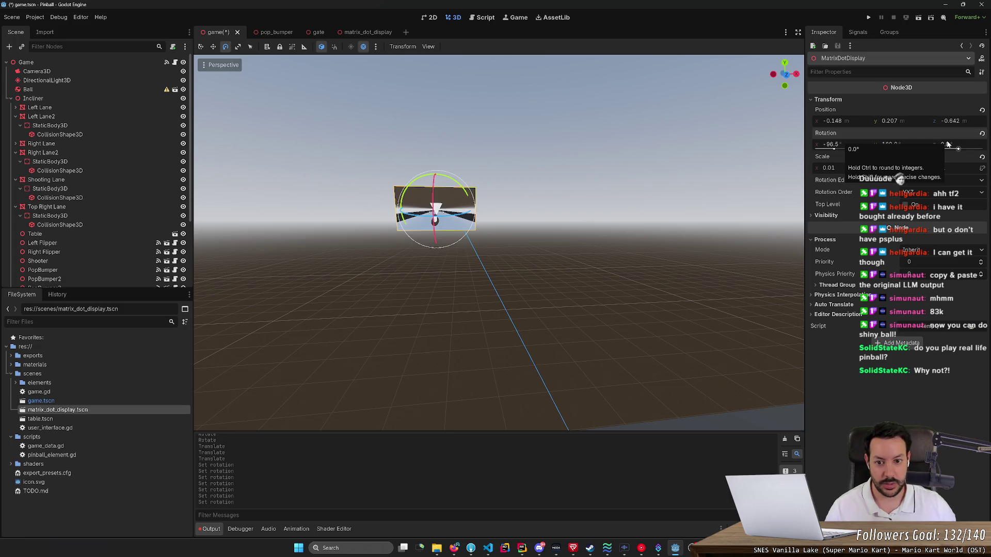
mouse_move(499, 243)
mouse_down()
mouse_move(464, 206)
mouse_move(444, 222)
mouse_move(498, 243)
mouse_move(464, 227)
mouse_move(514, 327)
mouse_move(593, 261)
mouse_move(499, 242)
mouse_move(554, 219)
mouse_up()
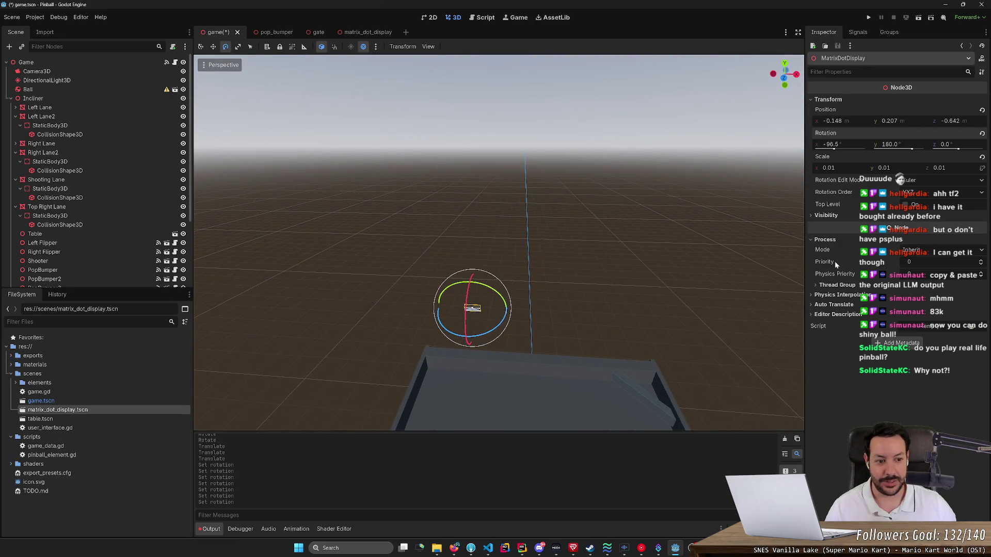
Reset the display's scale to 1.0 on X, Y and Z.
click(831, 167)
text(1)
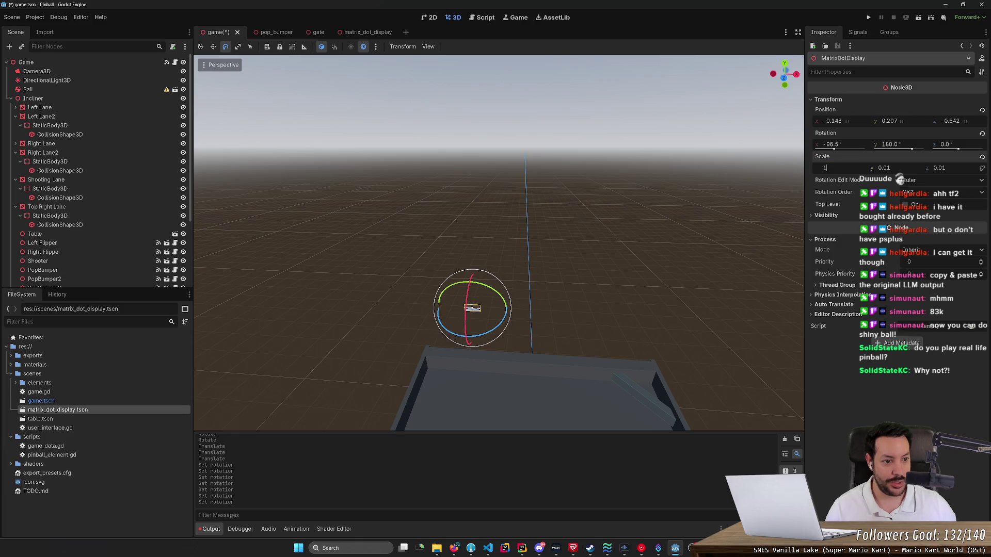
key(Return)
click(883, 168)
text(1)
key(Return)
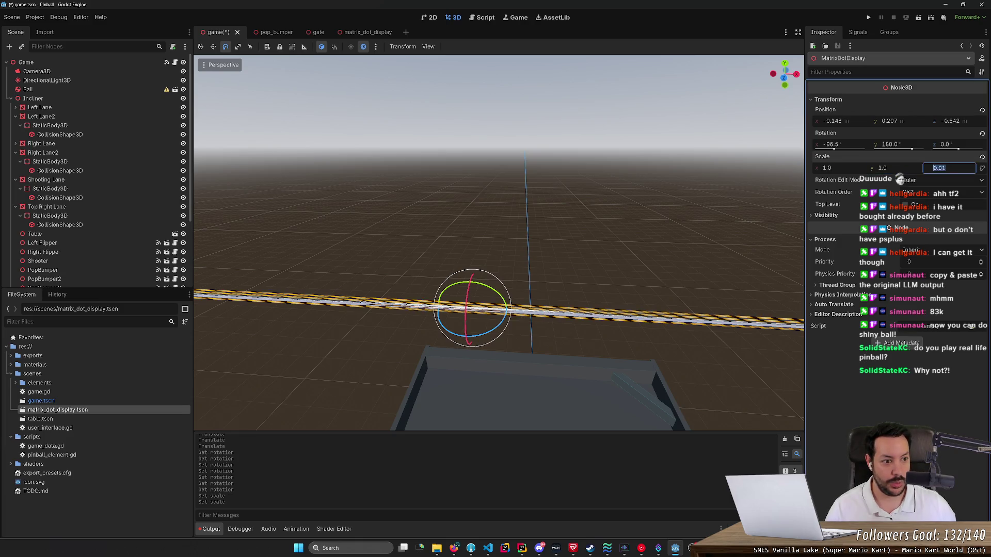
click(937, 168)
text(1)
key(Return)
mouse_move(499, 243)
mouse_down()
mouse_move(526, 228)
mouse_move(652, 239)
mouse_up()
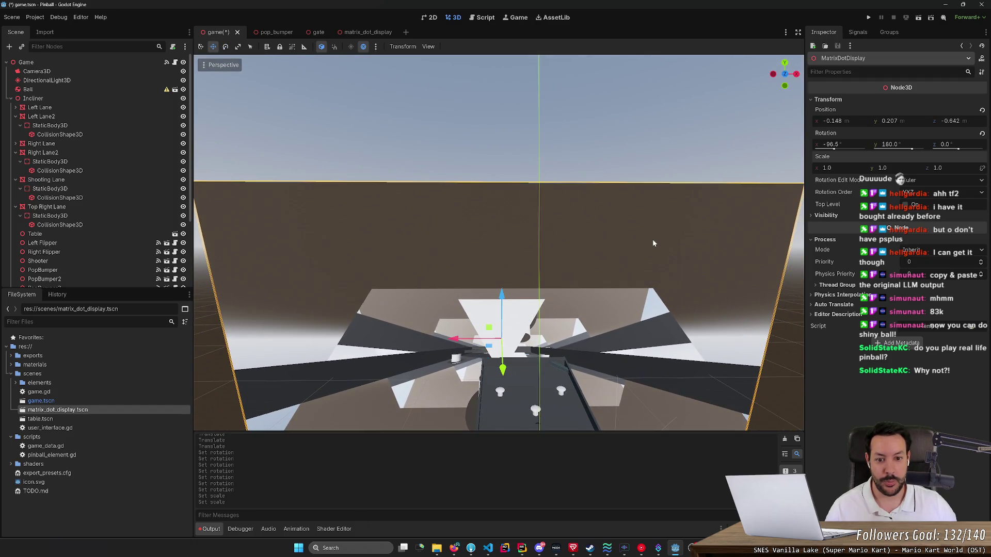
Scale the display panel down uniformly to 0.17.
key(r)
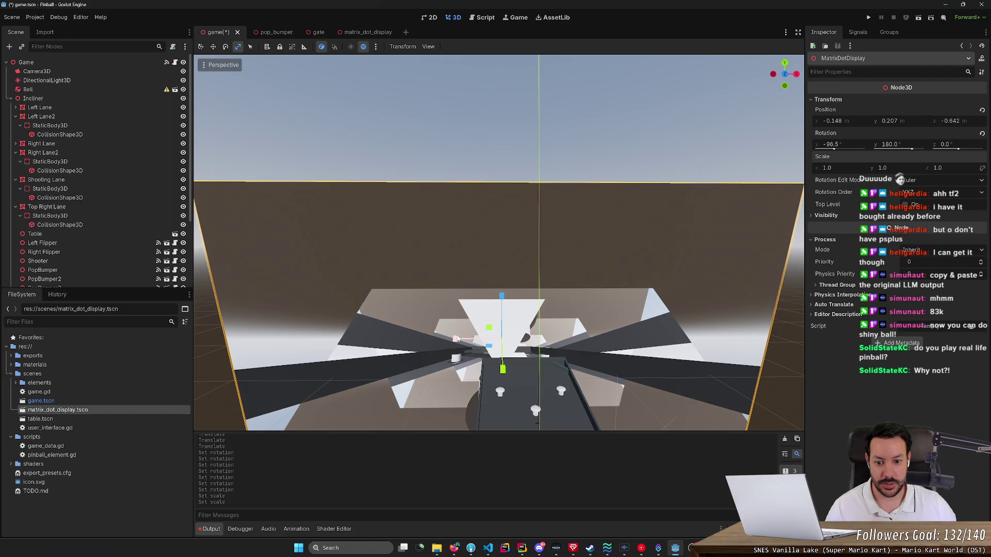
drag(455, 338, 470, 339)
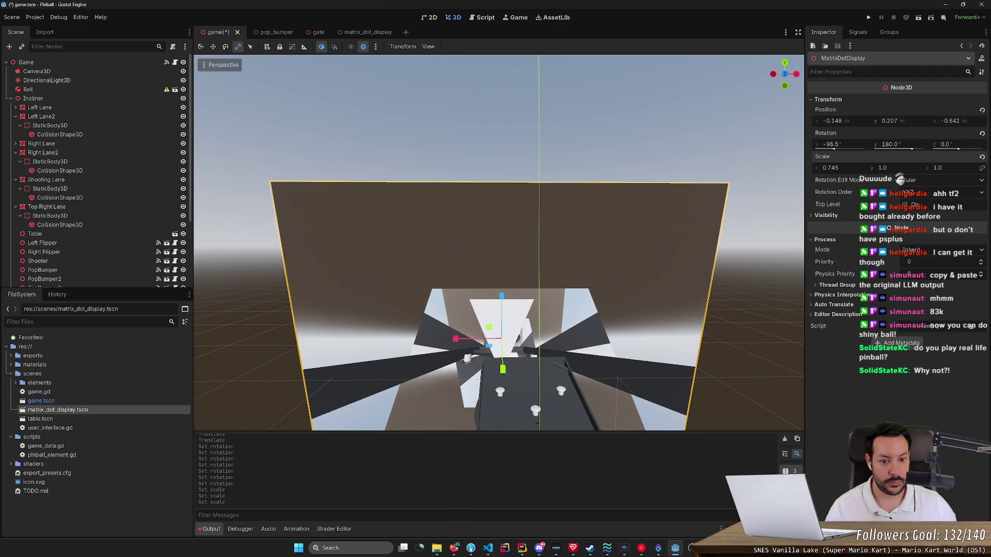
key(ctrl+z)
drag(952, 169, 911, 169)
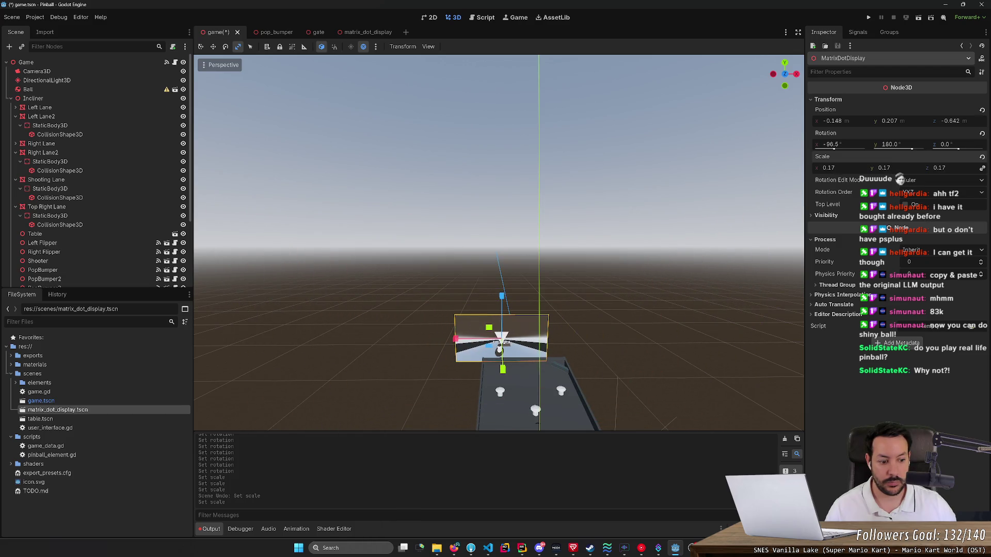
scroll(673, 230, up, 5)
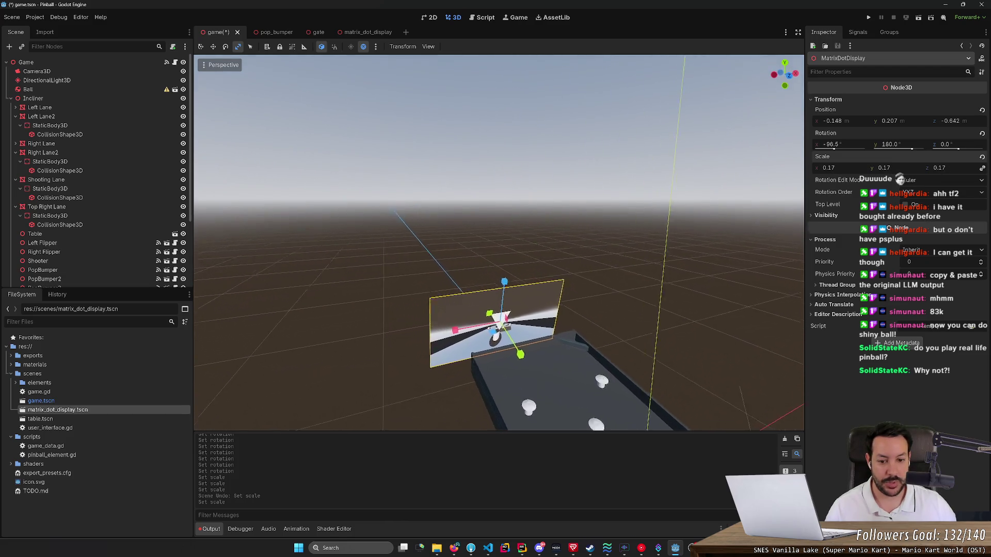
Tilt the display panel to an X rotation of -83.5°.
drag(498, 242, 461, 235)
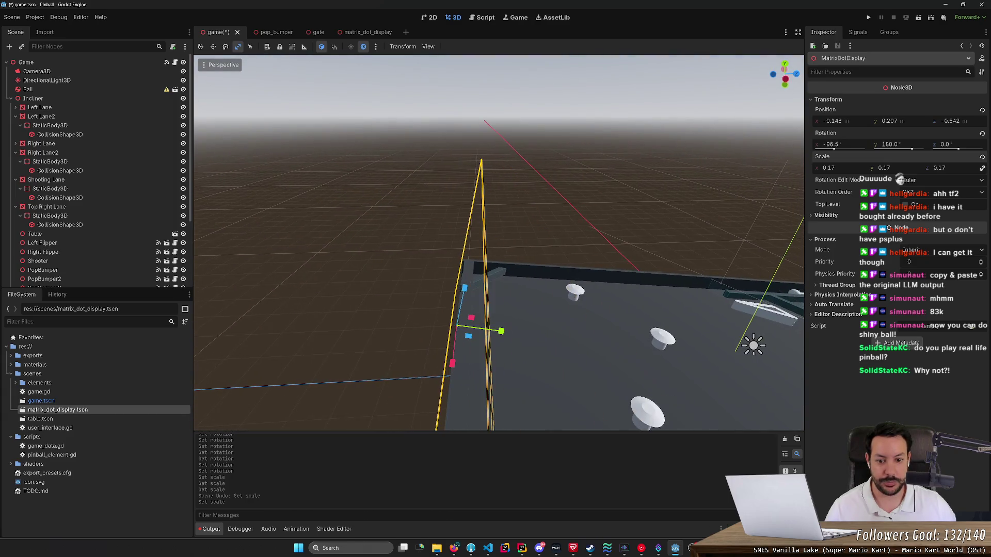
drag(835, 148, 841, 146)
click(842, 146)
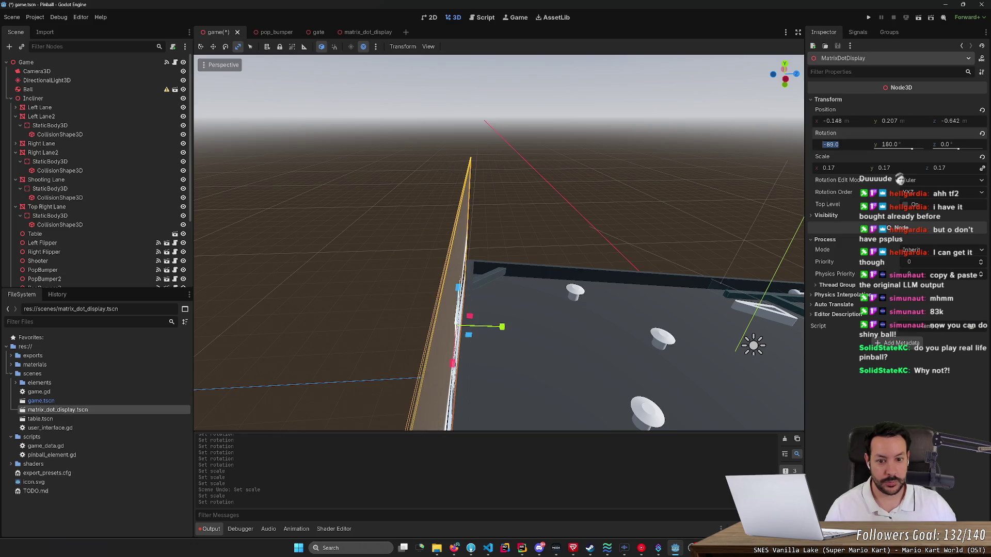
text(90)
key(Return)
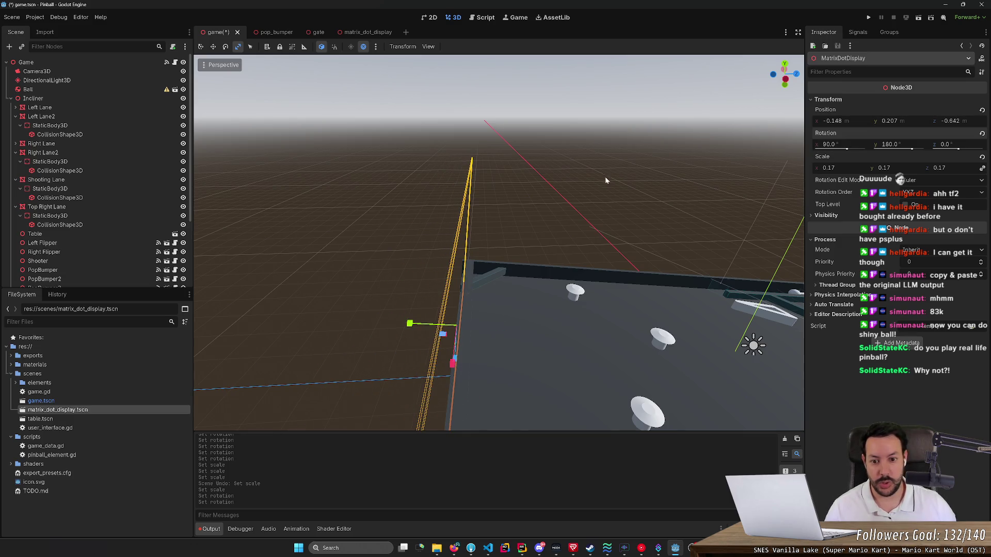
key(f)
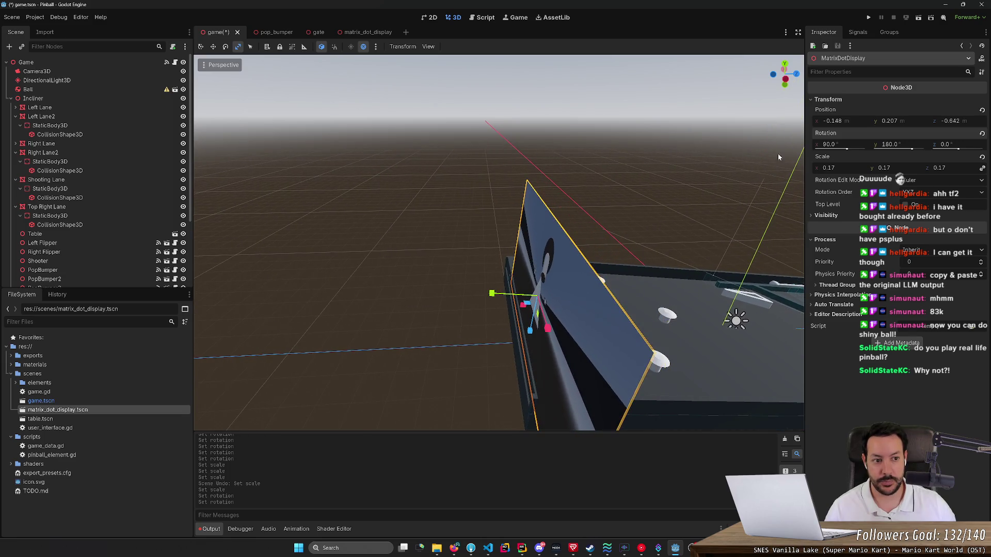
click(843, 146)
text(-90)
key(Return)
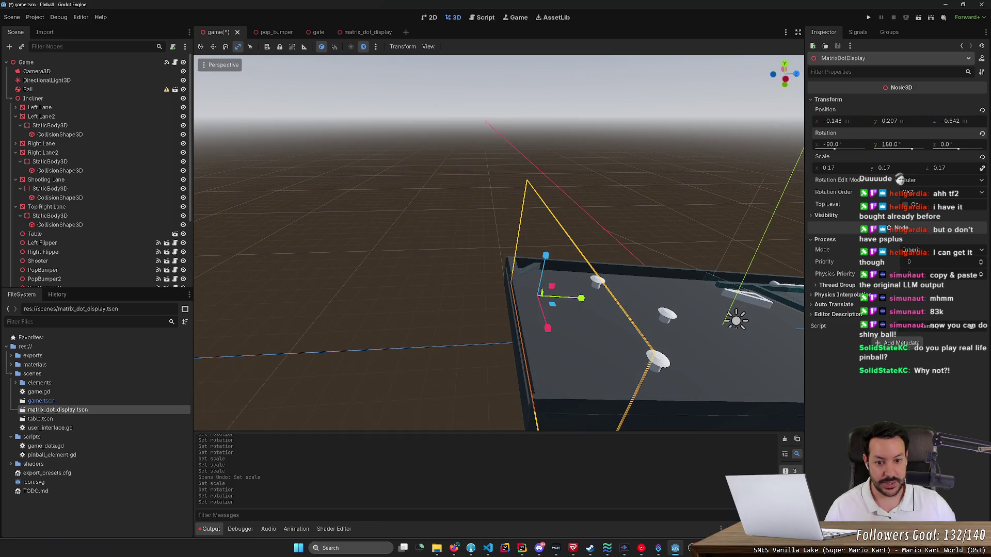
drag(796, 162, 698, 219)
click(852, 145)
text(.5)
key(Return)
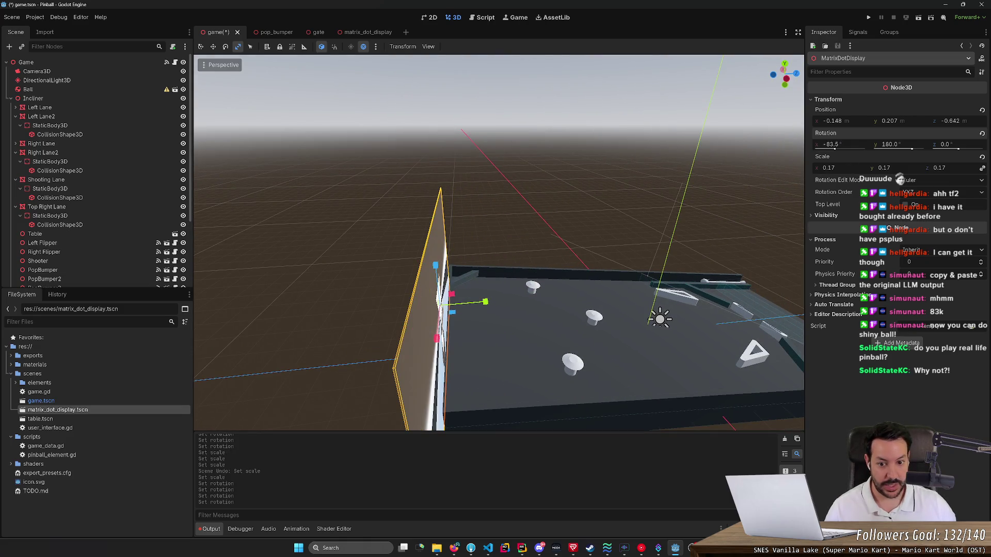
Centre the display panel at X position 0 above the table.
drag(803, 151, 462, 212)
key(e)
key(w)
mouse_move(410, 248)
mouse_down()
mouse_move(589, 260)
mouse_move(499, 275)
mouse_up()
click(852, 121)
text(0)
key(Return)
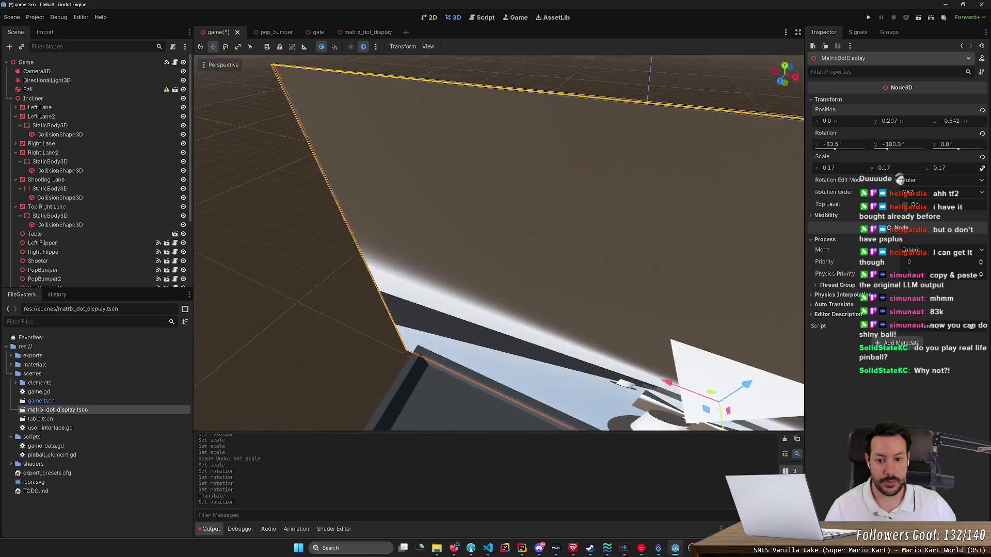
scroll(499, 242, down, 5)
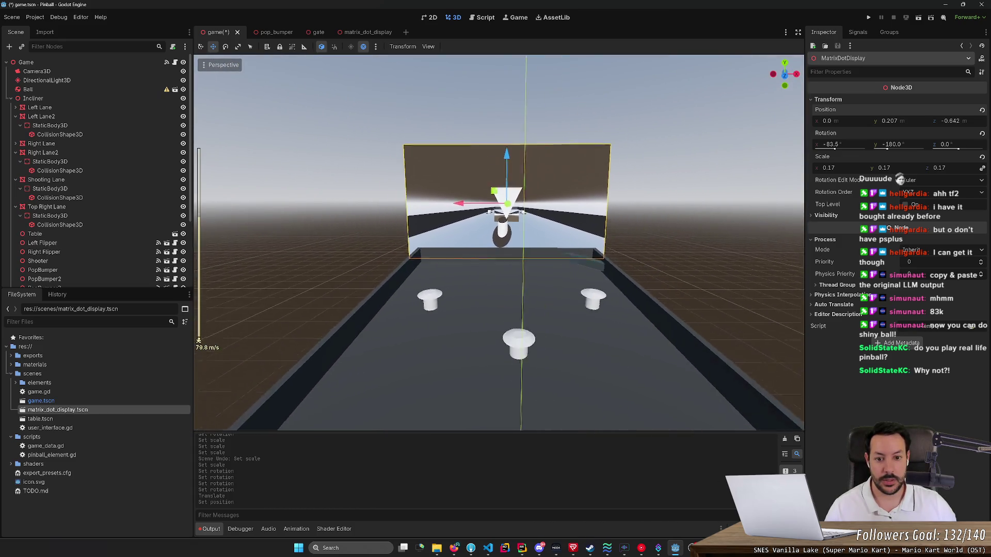
Narrow the display panel to 0.134 scale on X and Z.
key(w)
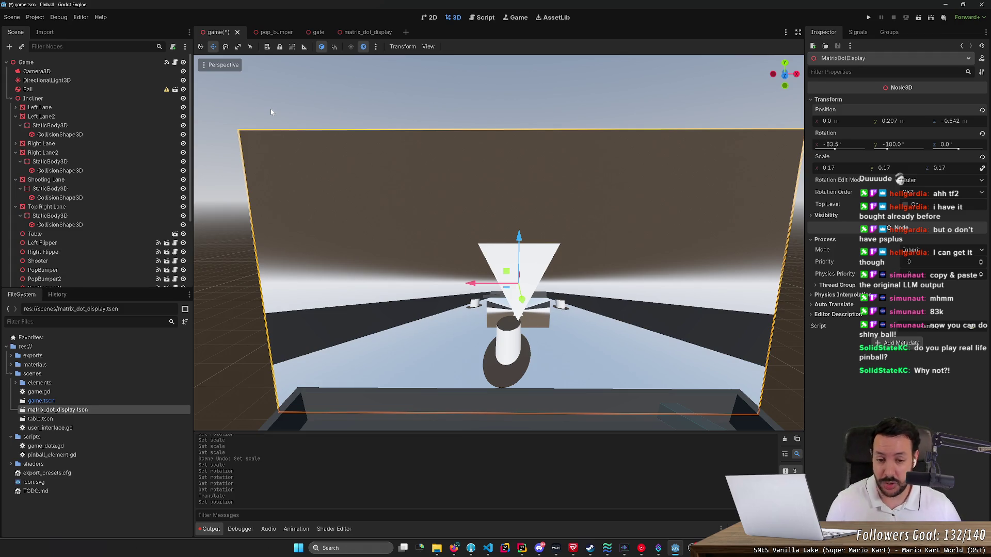
scroll(301, 225, down, 5)
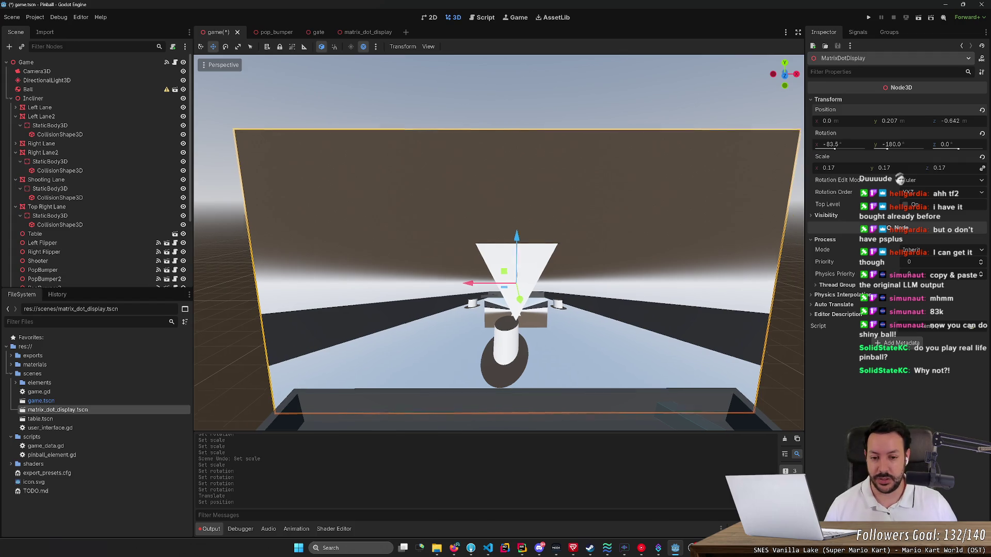
key(e)
key(w)
key(r)
scroll(523, 235, up, 5)
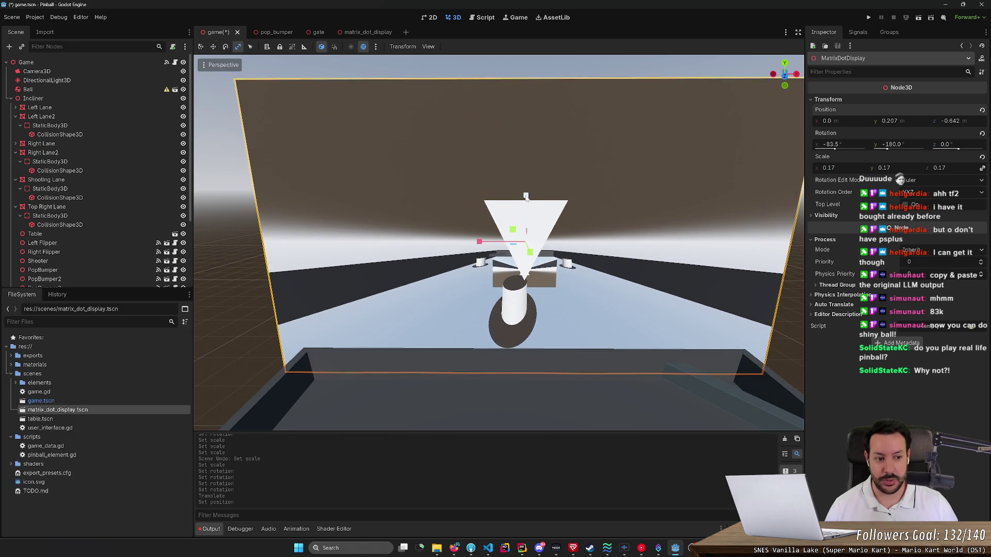
drag(525, 197, 556, 237)
key(ctrl+z)
scroll(579, 249, up, 1)
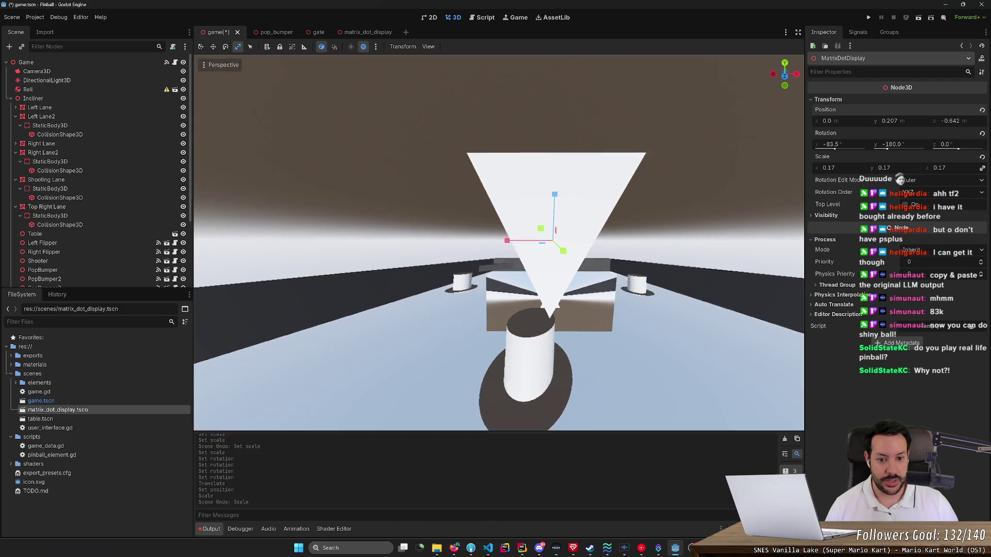
scroll(579, 249, down, 5)
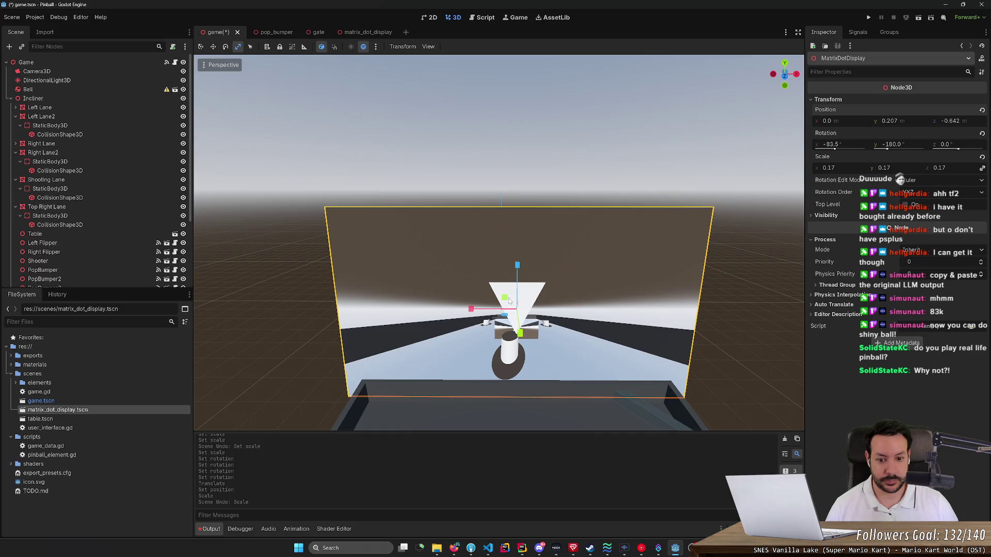
mouse_move(505, 300)
mouse_down()
mouse_move(620, 351)
mouse_move(739, 376)
mouse_move(537, 338)
mouse_move(648, 373)
mouse_move(464, 310)
mouse_move(330, 231)
mouse_move(548, 326)
mouse_move(577, 351)
mouse_move(536, 330)
mouse_move(668, 381)
mouse_move(490, 326)
mouse_move(500, 335)
mouse_move(679, 377)
mouse_move(597, 346)
mouse_move(529, 340)
mouse_up()
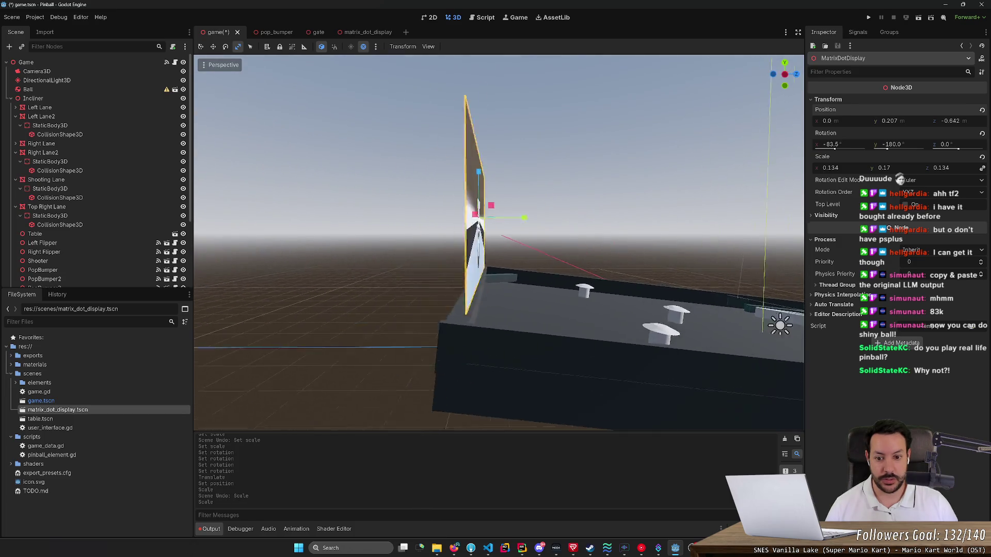
Nudge the display back to Z -0.655 and up to Y 0.206, then save game.tscn.
key(e)
key(w)
drag(547, 248, 559, 251)
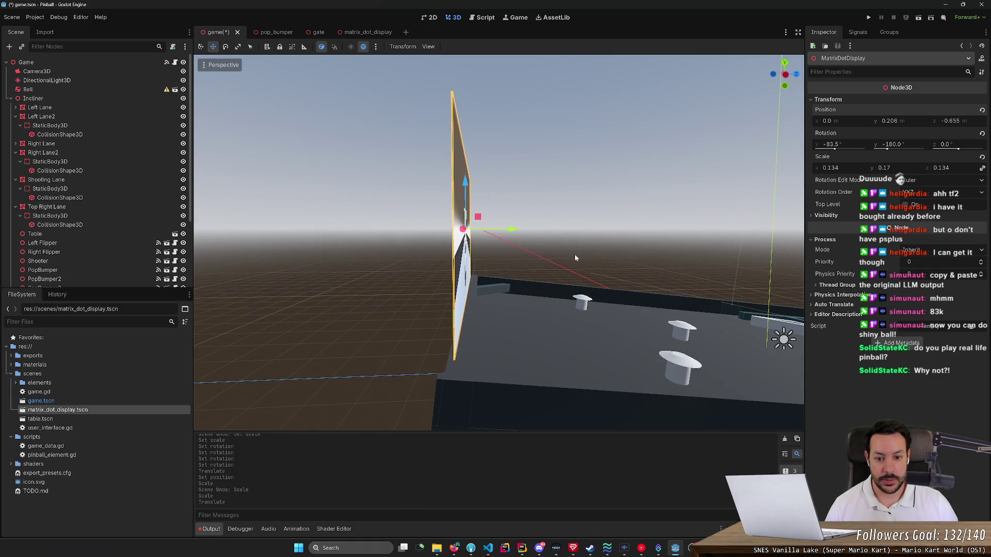
mouse_move(466, 186)
mouse_down()
mouse_move(467, 196)
mouse_move(469, 187)
mouse_up()
click(562, 186)
drag(562, 186, 561, 186)
key(ctrl+s)
scroll(564, 186, up, 5)
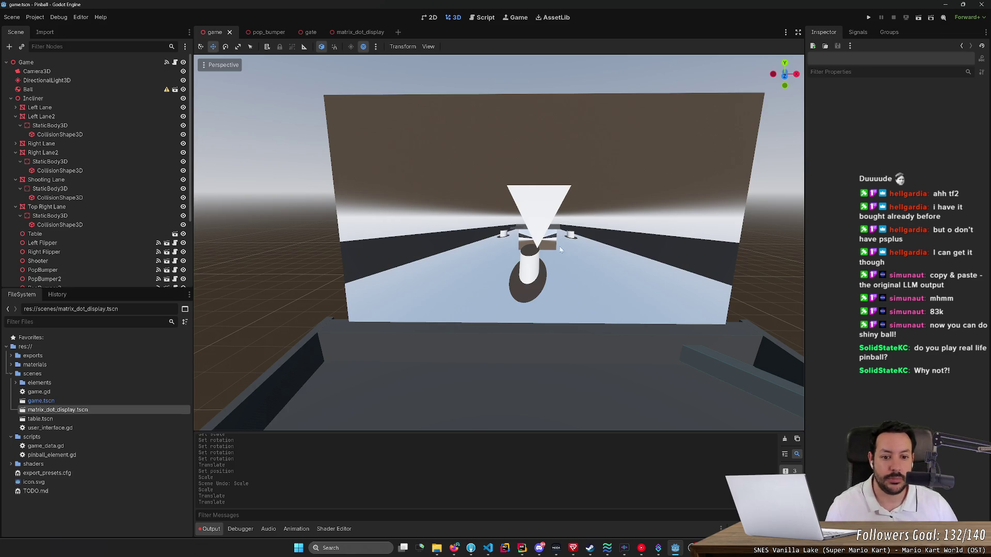
Select MatrixDotDisplay and set its Y rotation to 0 to face the table.
drag(561, 185, 562, 186)
drag(563, 301, 562, 301)
scroll(165, 216, down, 5)
click(491, 259)
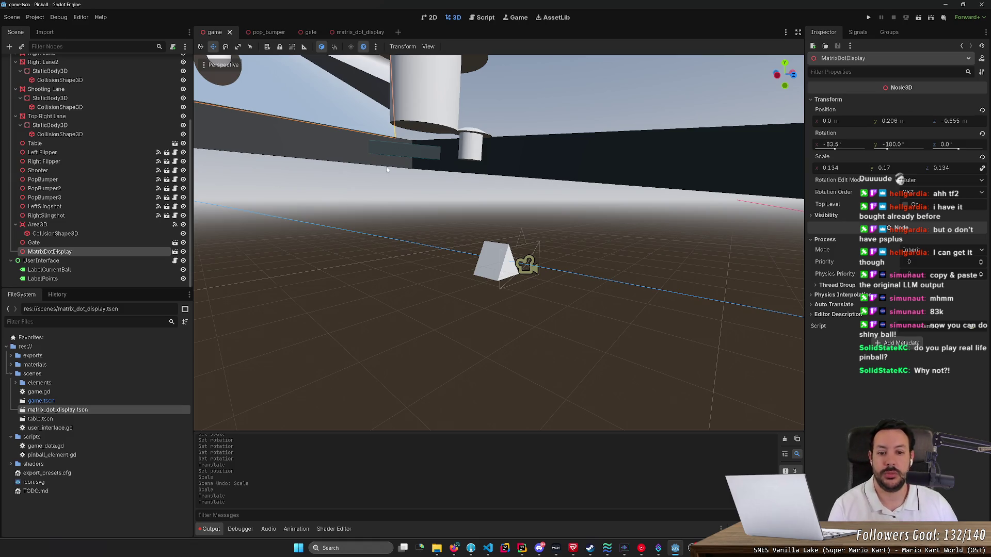
key(f)
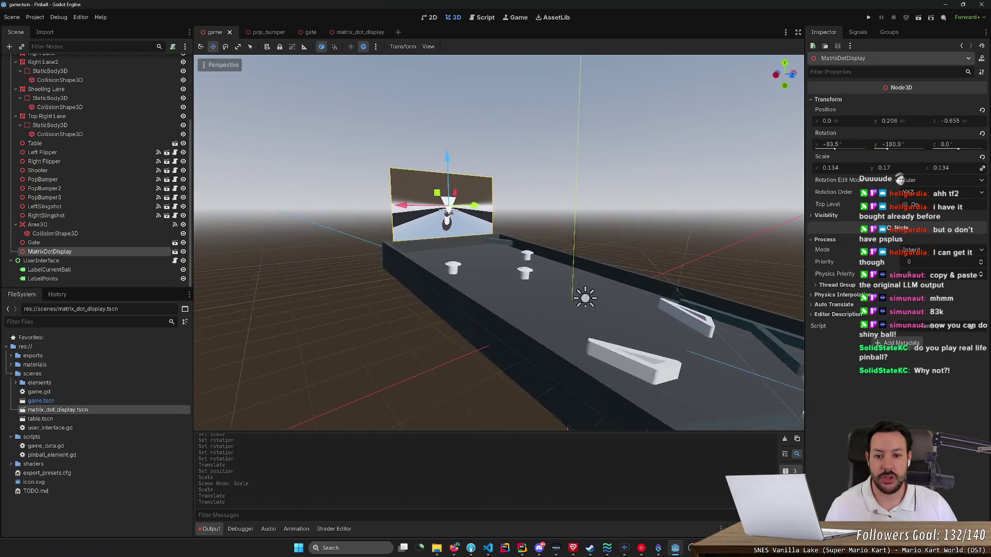
key(w)
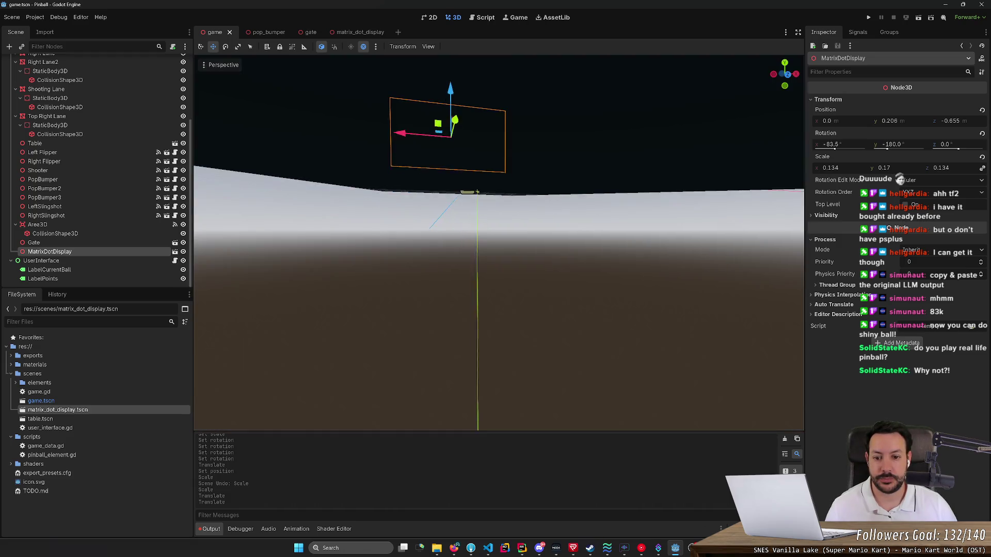
scroll(499, 243, down, 2)
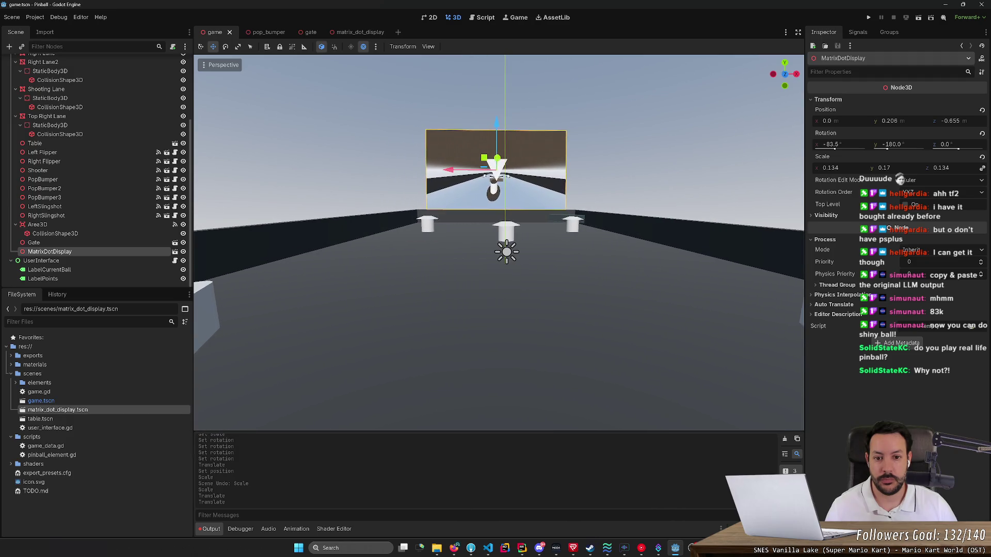
click(887, 145)
text(0)
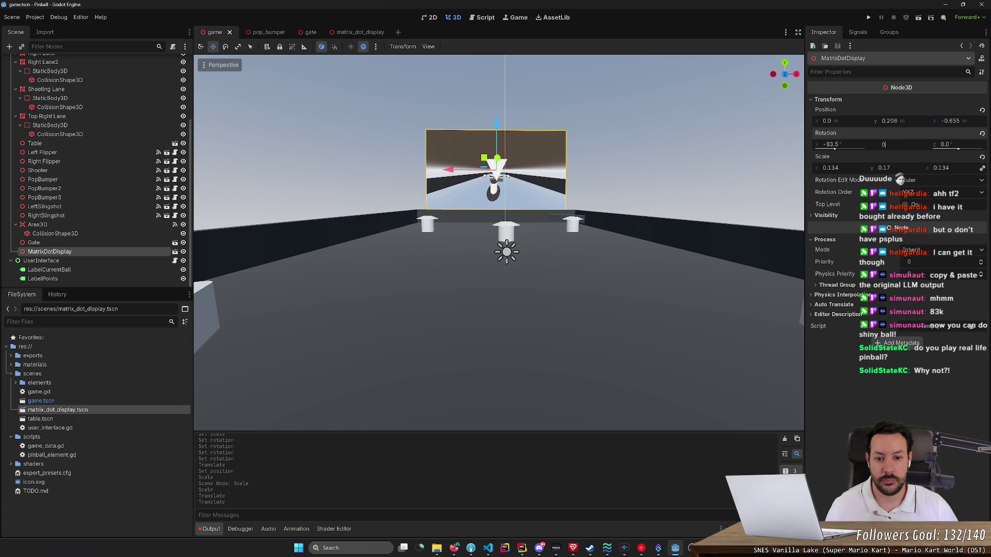
key(Return)
Tilt MatrixDotDisplay upright to an X rotation of 83.5°.
mouse_move(499, 242)
mouse_down()
mouse_move(465, 247)
mouse_move(444, 232)
mouse_move(468, 195)
mouse_up()
drag(531, 289, 532, 243)
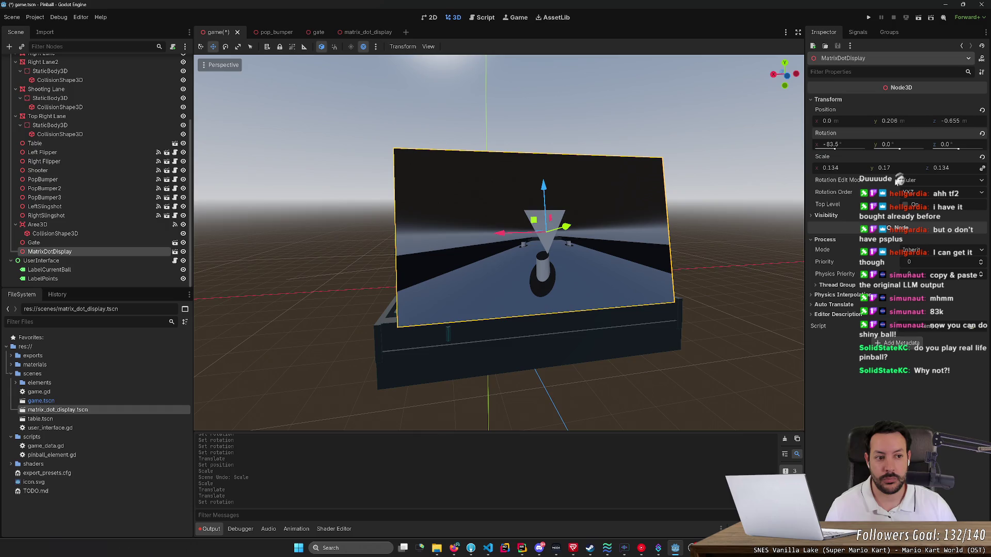
click(900, 149)
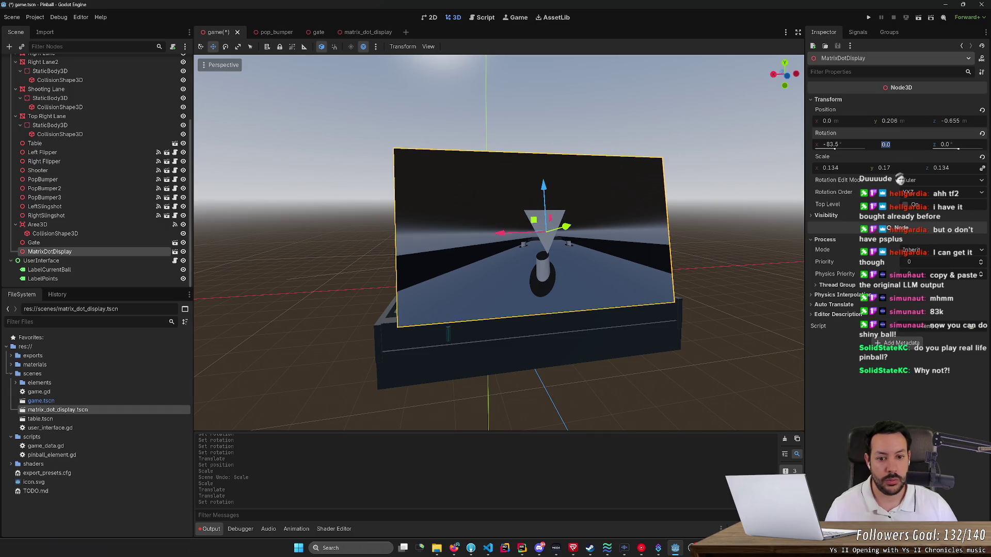
drag(835, 149, 908, 150)
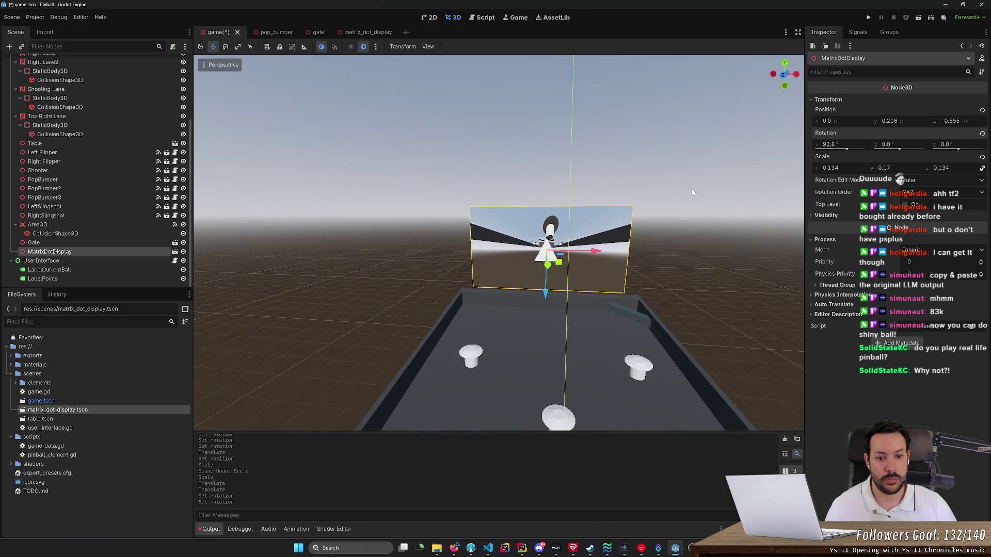
click(857, 148)
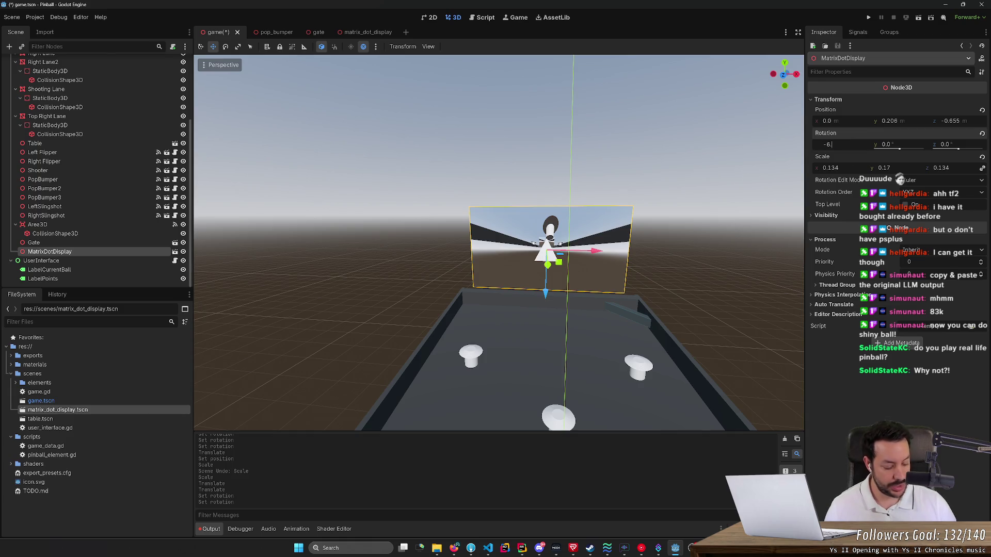
text(5+90)
key(Return)
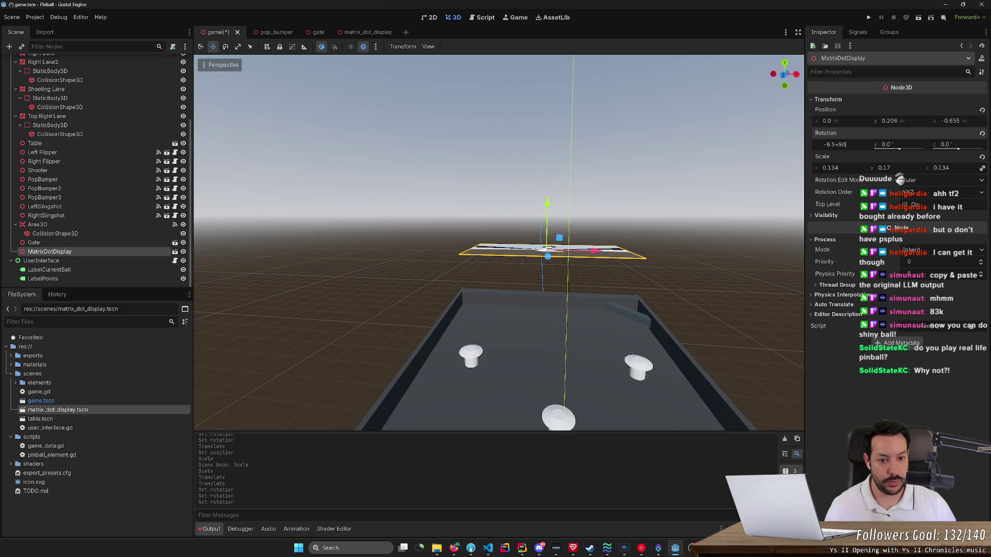
key(Return)
drag(592, 188, 438, 194)
drag(516, 207, 609, 201)
Save the game scene and switch to the matrix_dot_display scene.
key(ctrl+s)
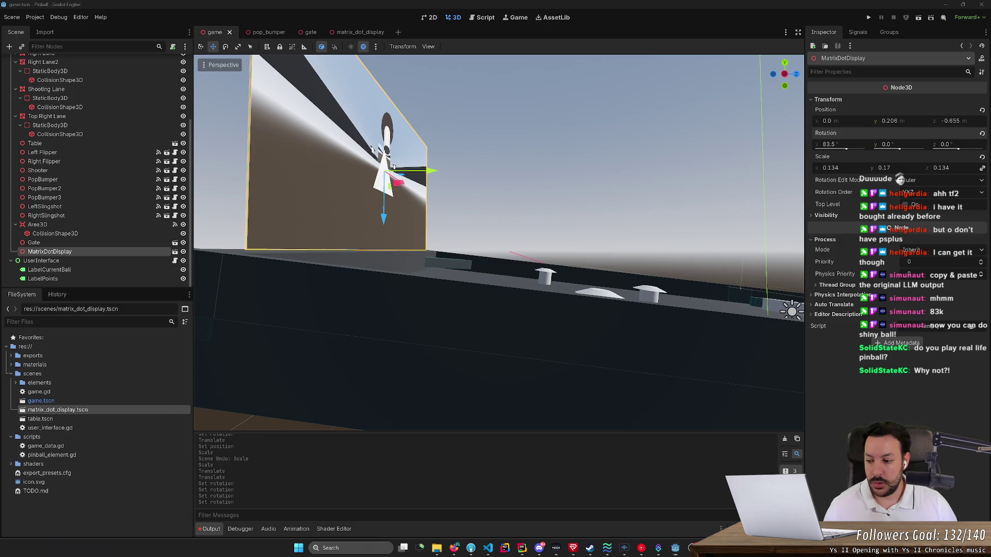
mouse_move(342, 310)
mouse_down()
mouse_move(369, 321)
mouse_move(376, 309)
mouse_up()
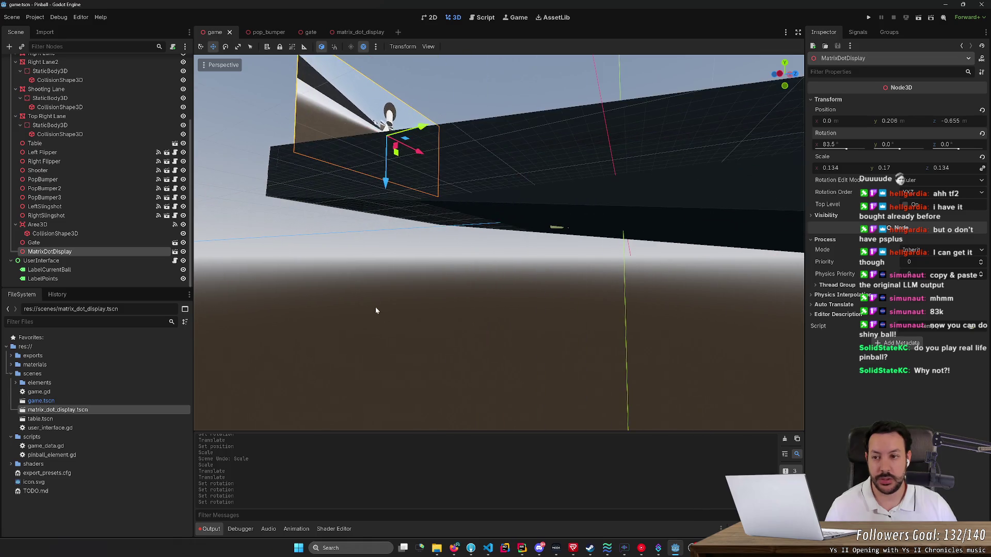
click(360, 32)
mouse_move(465, 233)
mouse_down()
mouse_move(473, 235)
mouse_move(254, 184)
mouse_up()
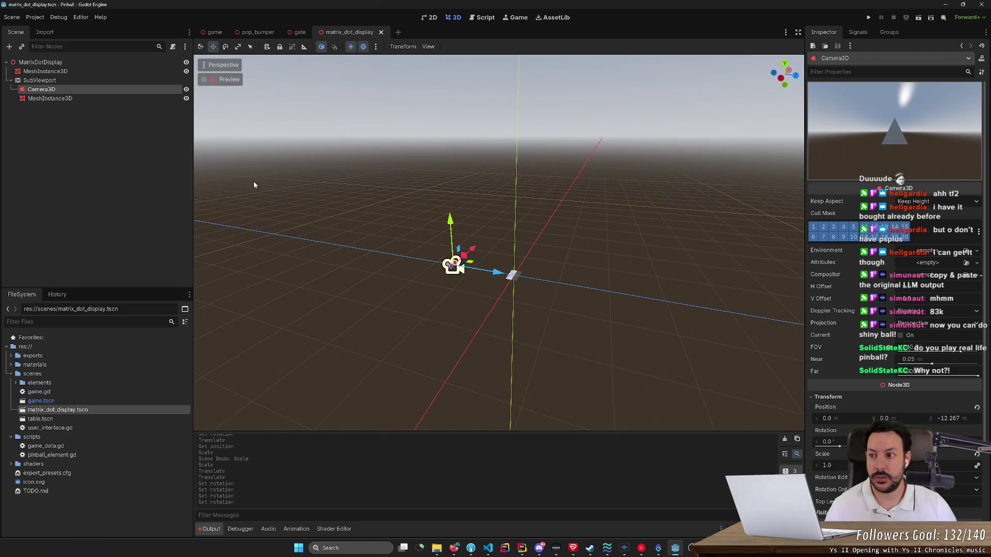
Add a Node3D child under SubViewport and move Camera3D and MeshInstance3D into it.
click(93, 84)
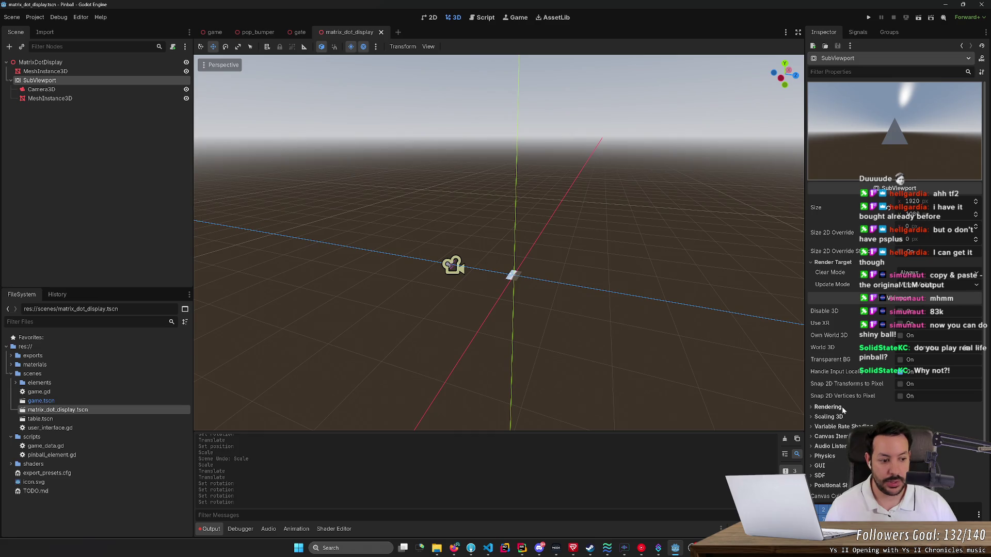
scroll(841, 407, down, 3)
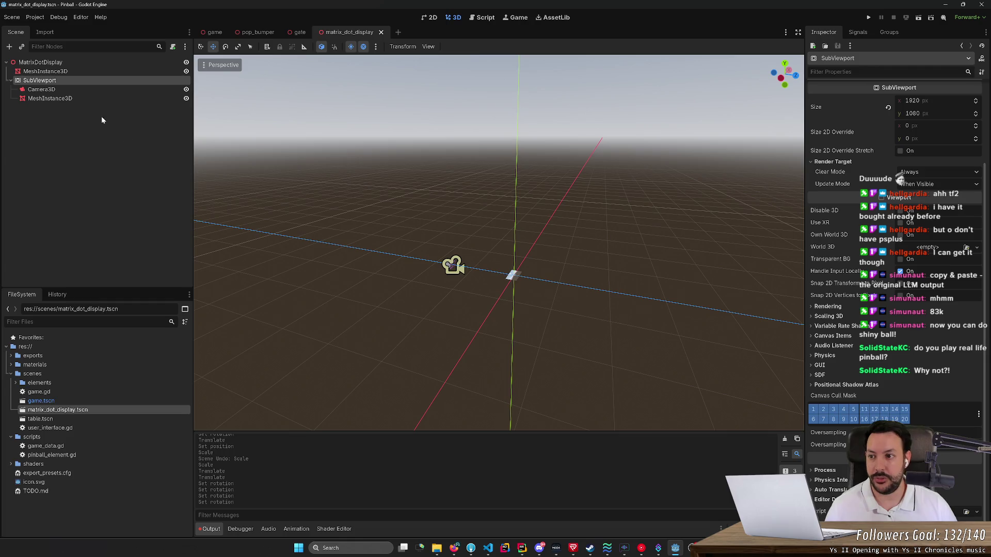
right_click(98, 81)
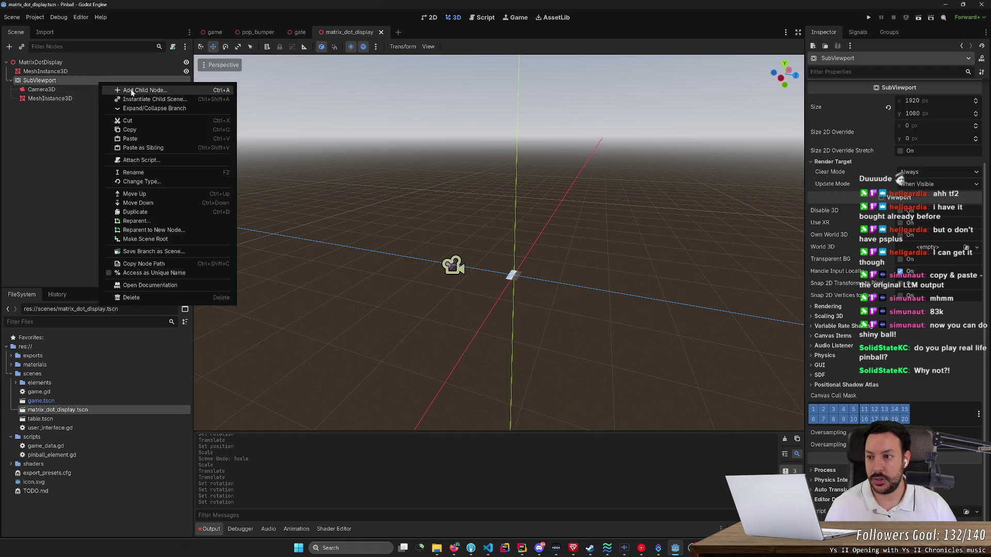
click(132, 90)
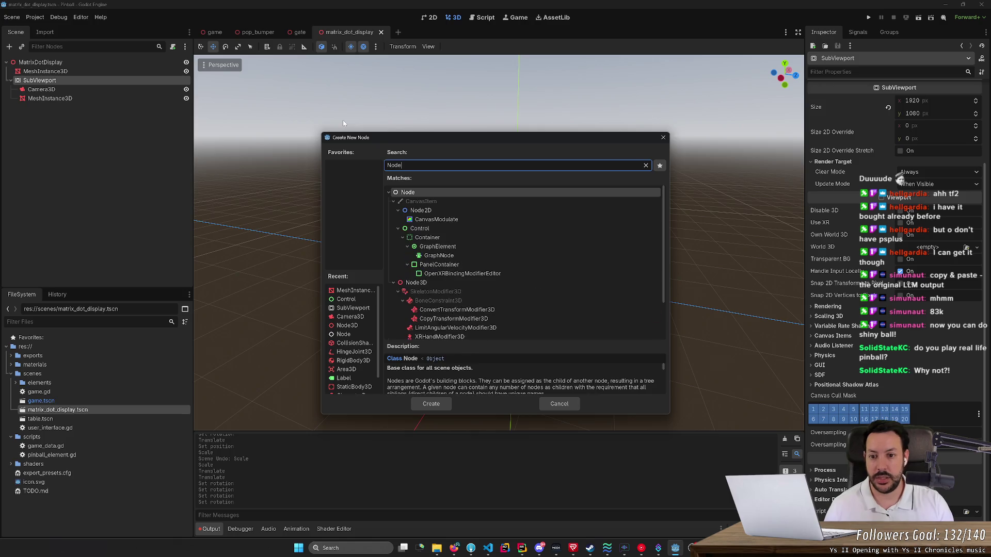
text(3D)
key(Return)
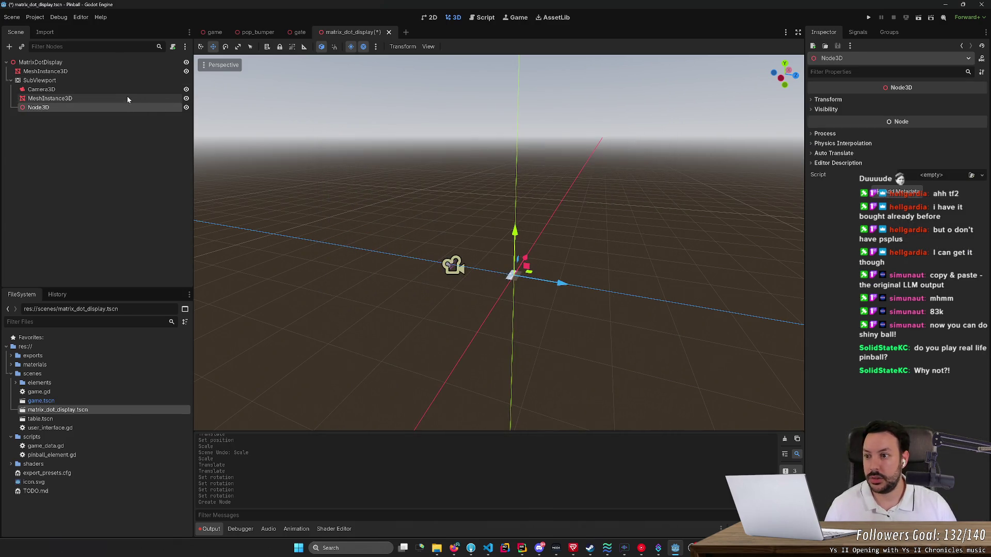
click(828, 134)
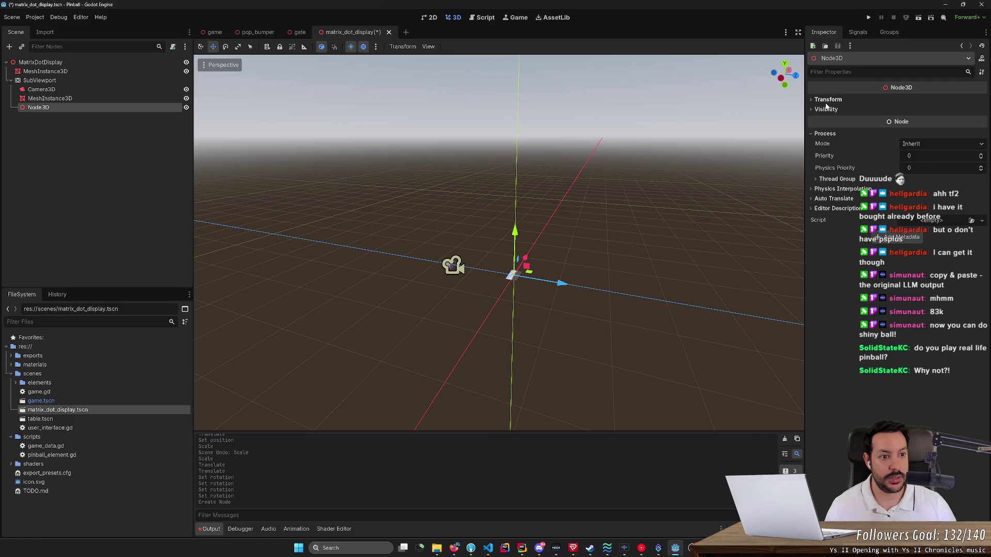
click(101, 97)
ctrl+click(102, 89)
mouse_move(95, 95)
mouse_down()
mouse_move(110, 106)
mouse_move(88, 107)
mouse_up()
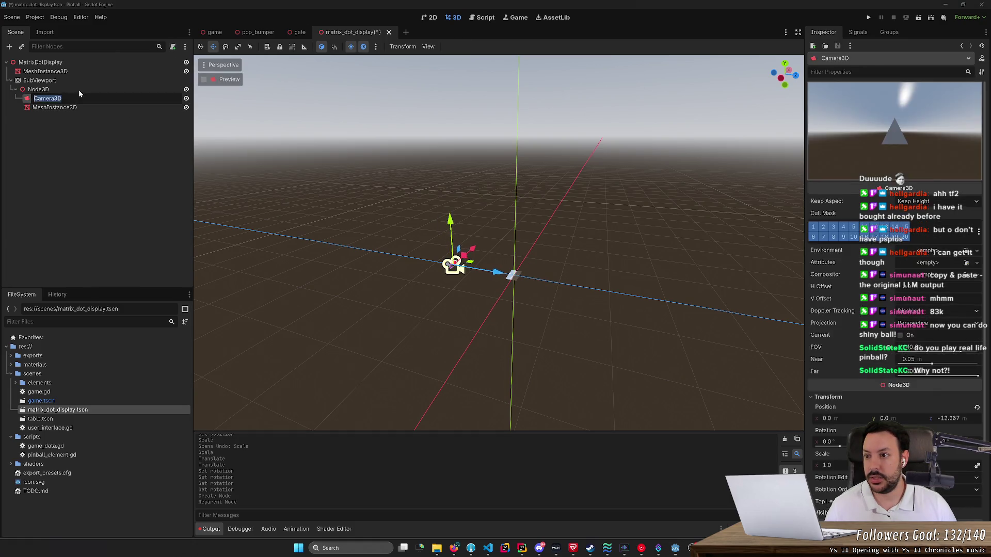
Move the new Node3D to Y position -100 m and save matrix_dot_display.
click(79, 90)
drag(516, 234, 583, 315)
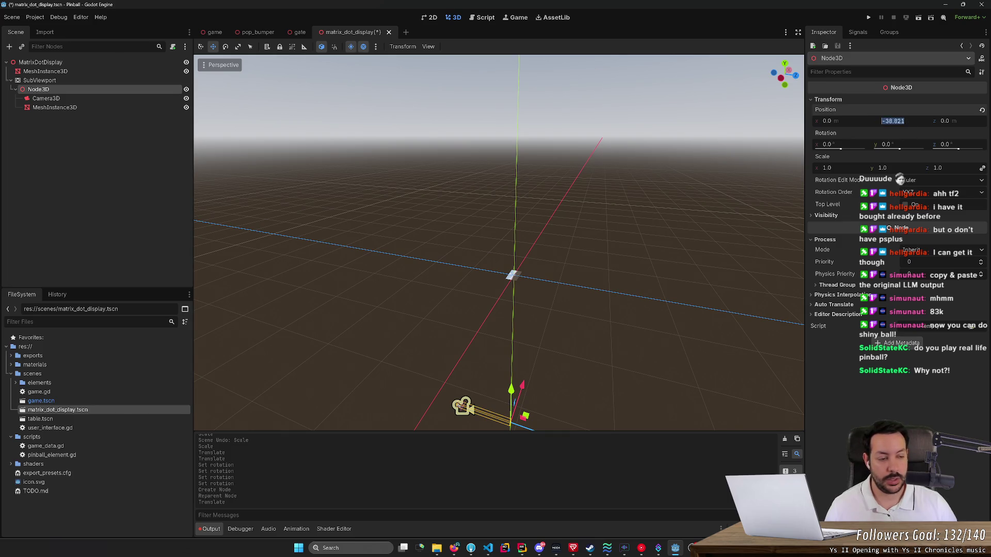
text(-100)
key(Return)
key(f)
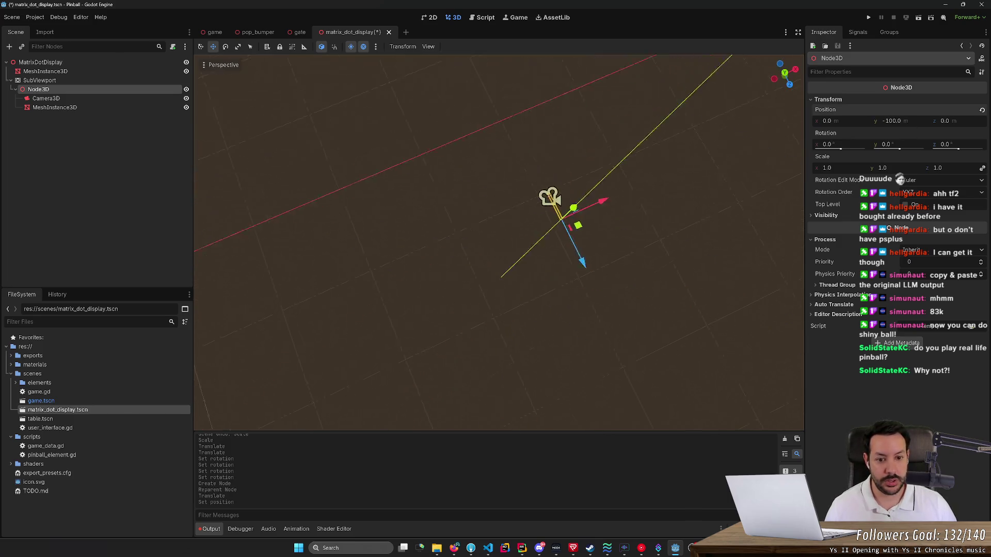
key(ctrl+s)
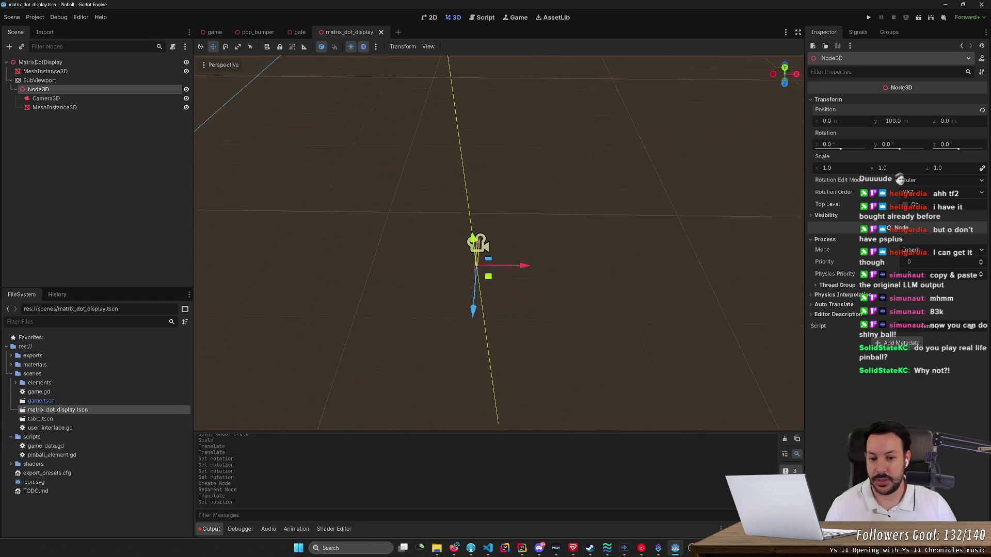
scroll(499, 243, up, 5)
drag(498, 243, 499, 180)
scroll(499, 243, down, 5)
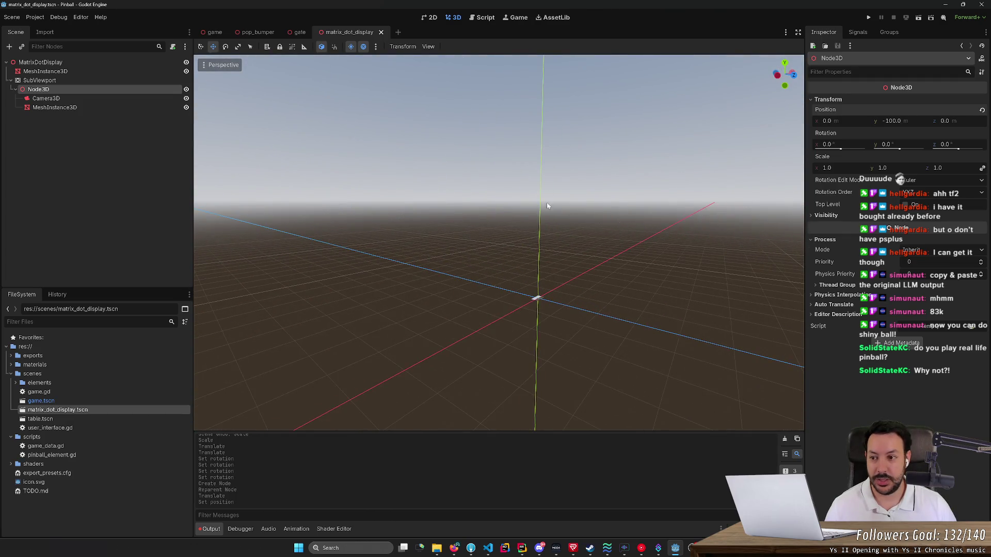
key(w)
key(w)
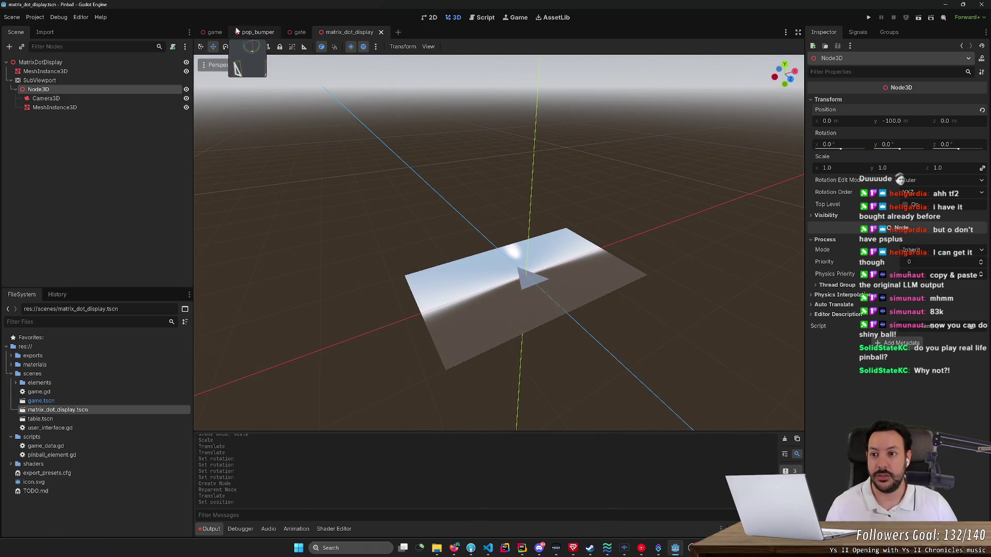
click(215, 32)
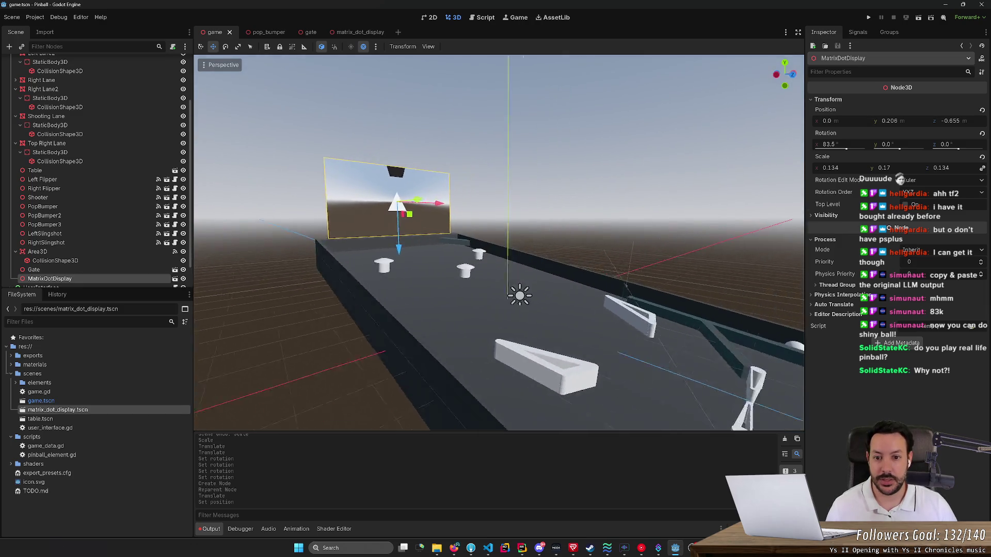
key(f)
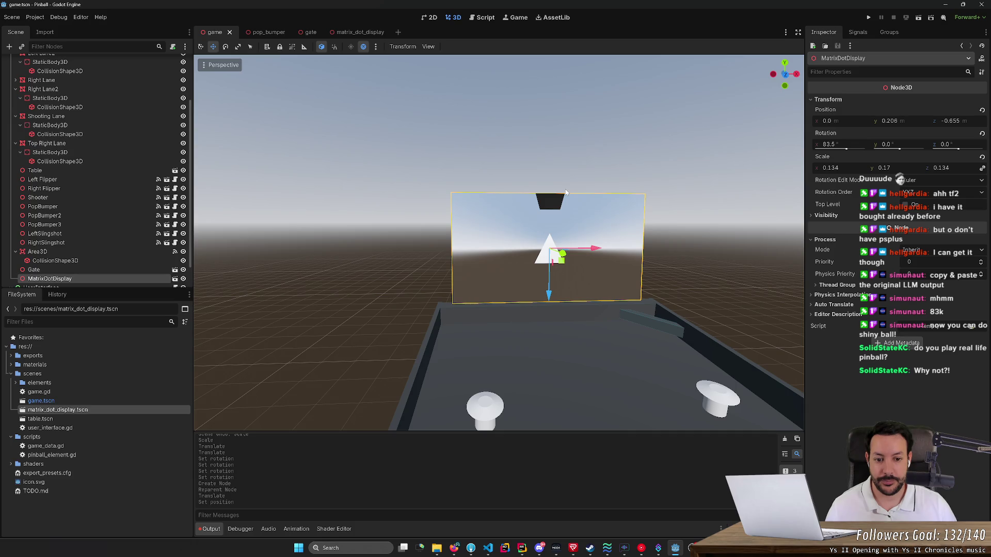
mouse_move(565, 189)
mouse_down()
mouse_move(483, 238)
mouse_move(566, 192)
mouse_up()
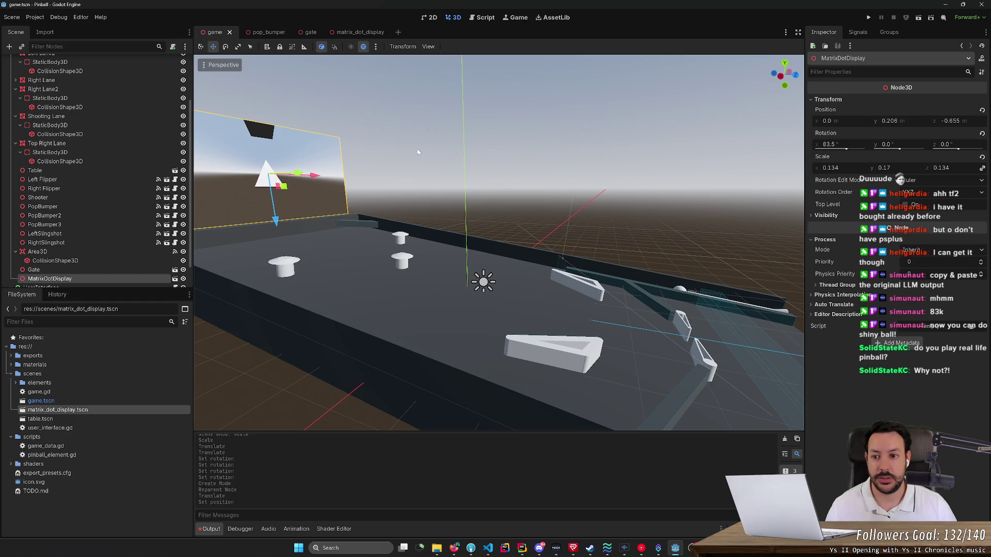
mouse_move(301, 109)
mouse_down()
mouse_move(302, 158)
mouse_move(305, 118)
mouse_up()
click(361, 32)
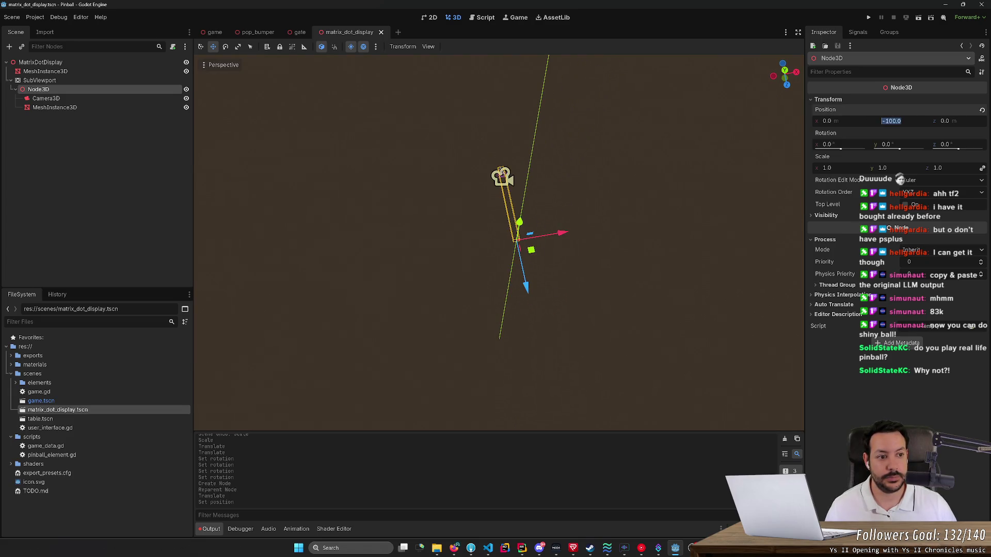
Set the SubViewport's Node3D to Y position 10 and save the scene.
key(Return)
key(f)
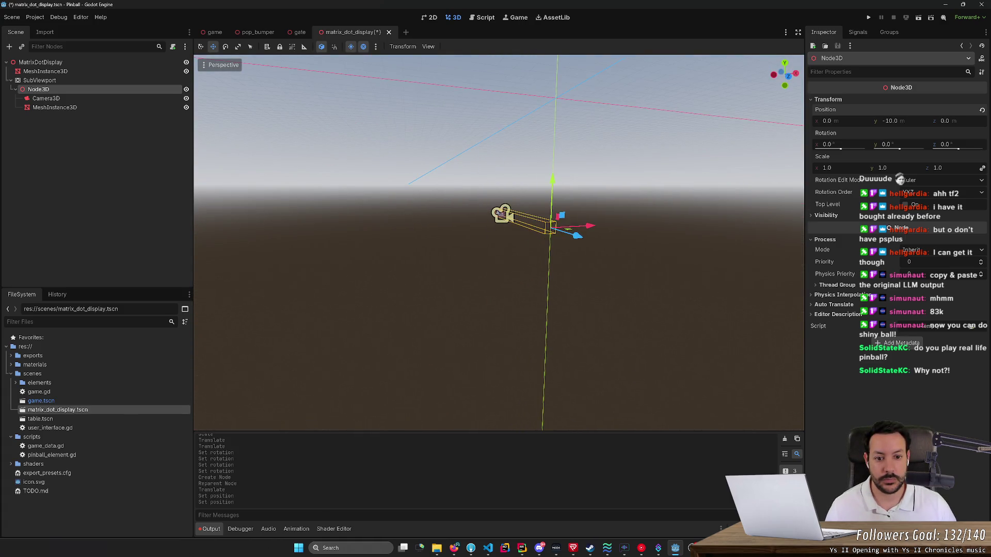
scroll(553, 227, up, 5)
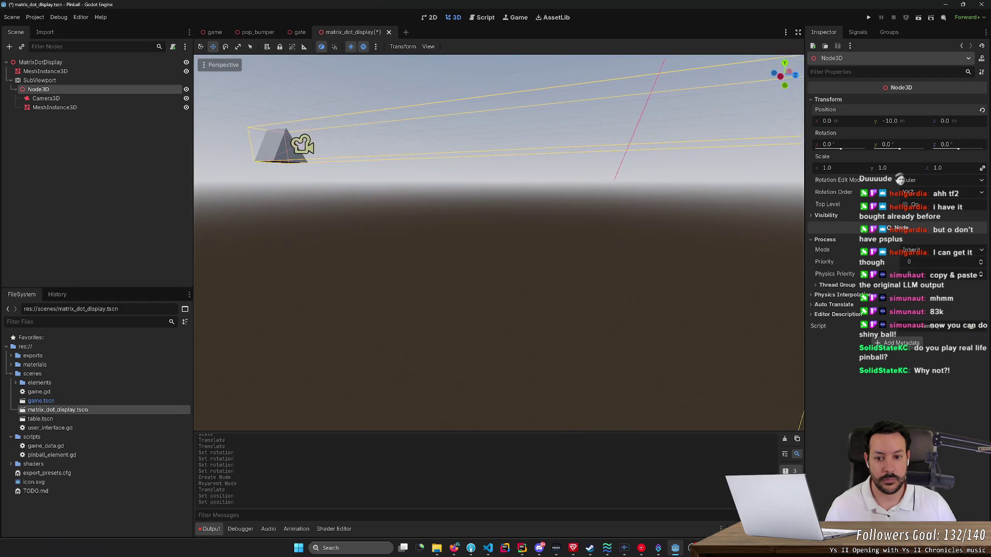
key(e)
key(q)
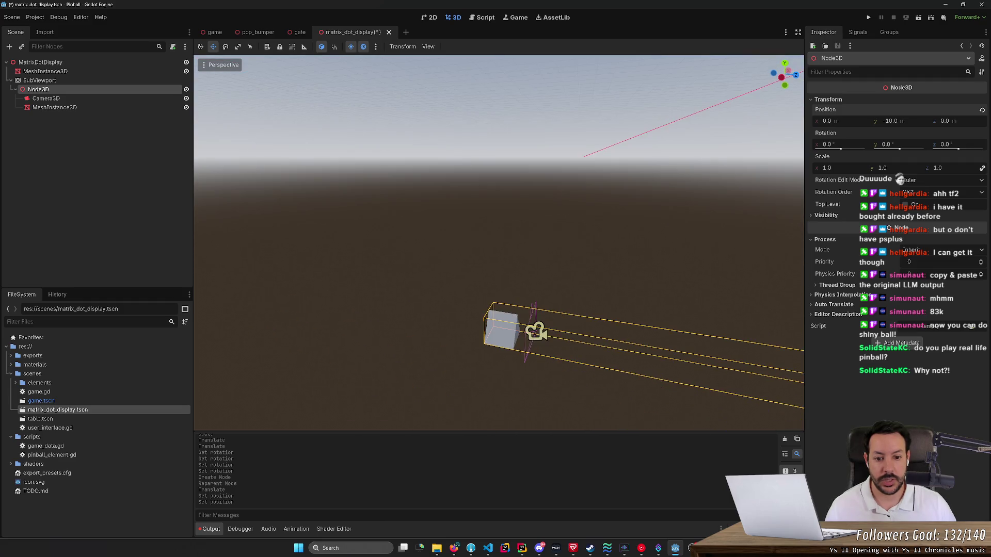
scroll(498, 243, down, 2)
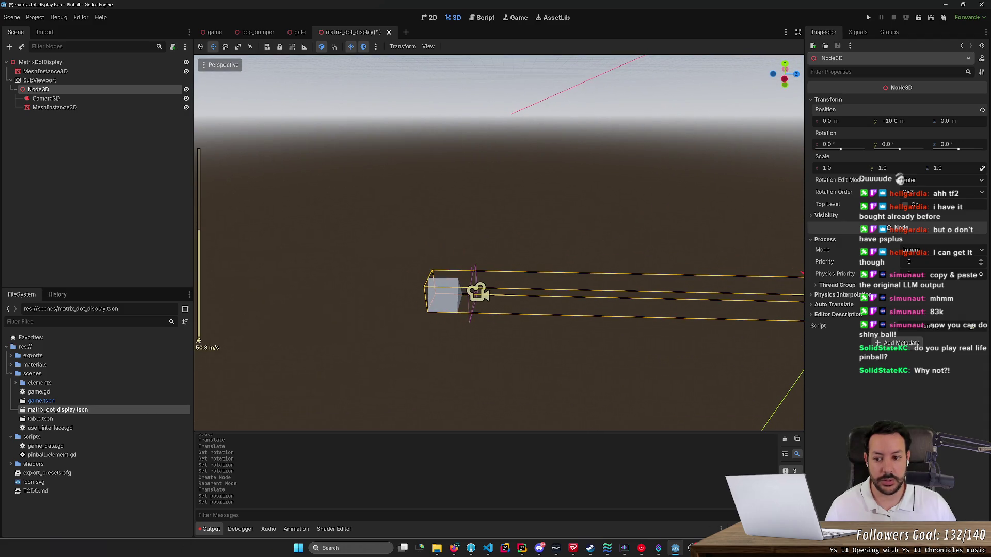
click(890, 120)
key(Return)
key(ctrl+s)
Check the display in the game scene, then return to matrix_dot_display.
click(222, 33)
key(w)
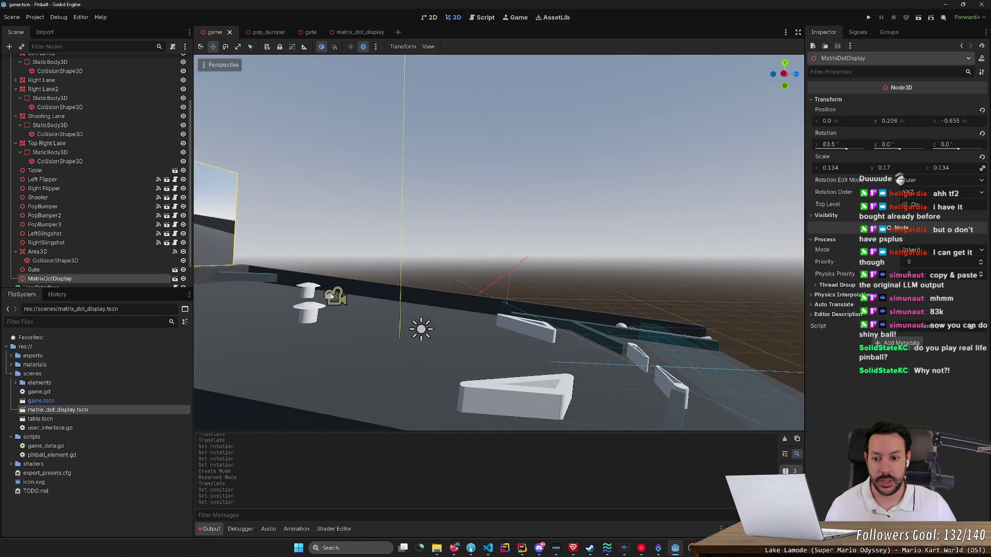
key(alt+Tab)
key(alt+Tab)
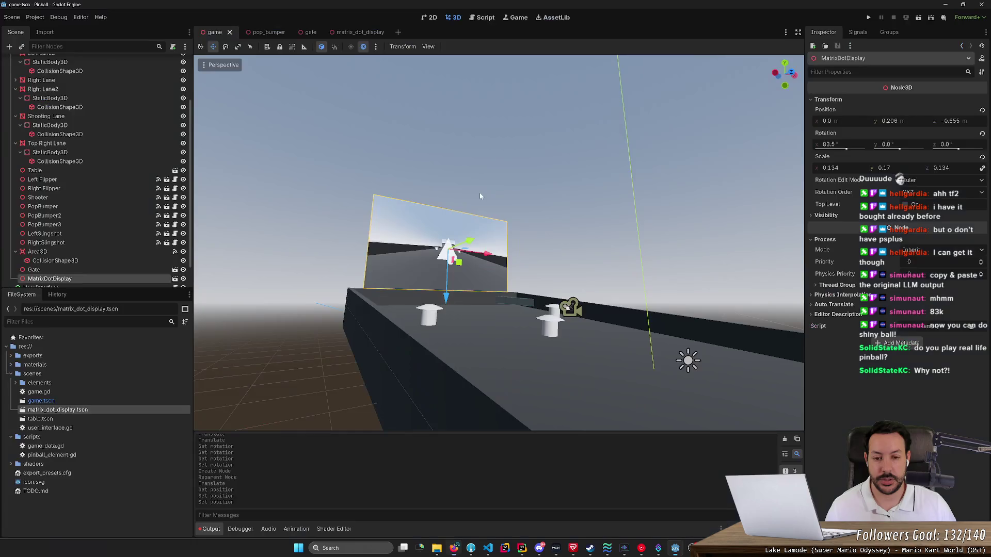
click(349, 33)
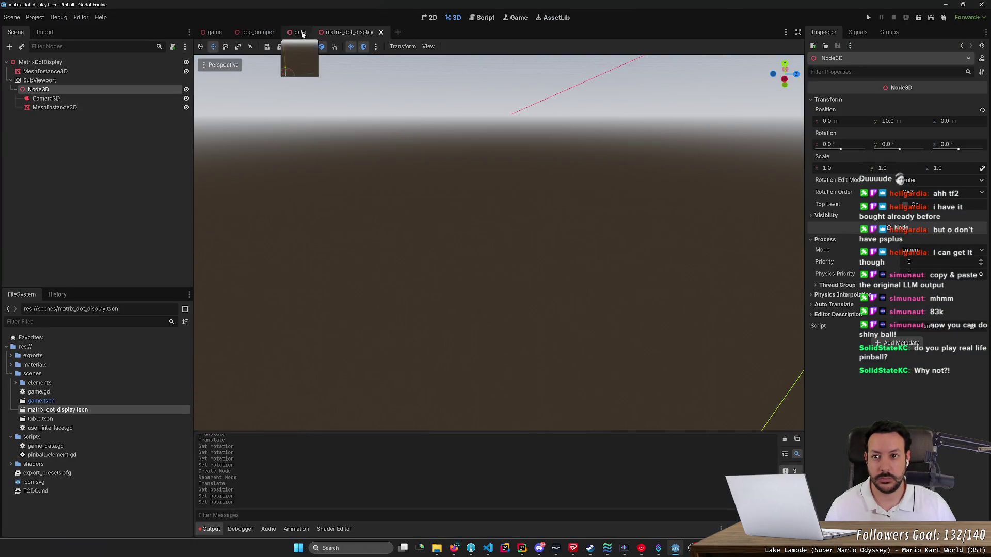
Set the SubViewport's Node3D back to Y position -10.
click(110, 83)
right_click(110, 84)
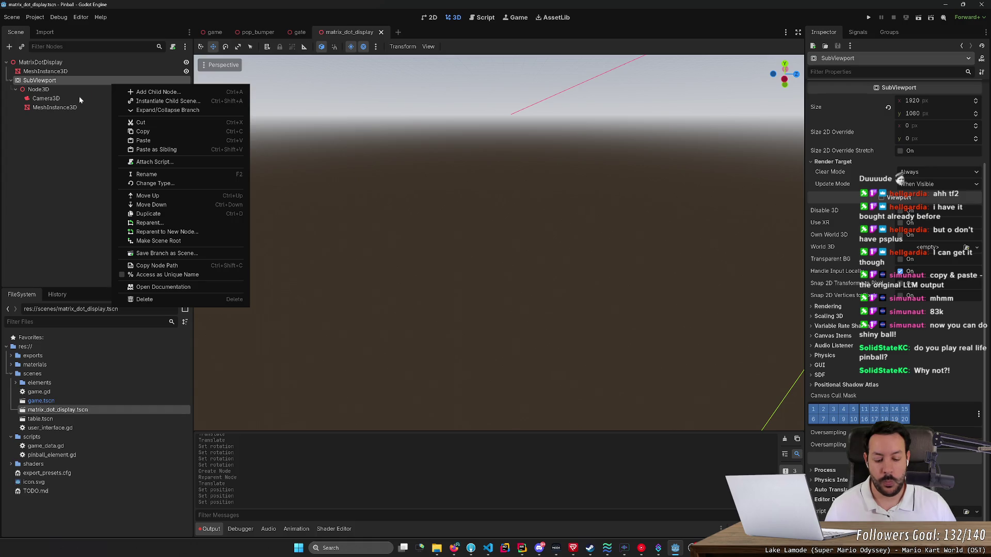
click(80, 99)
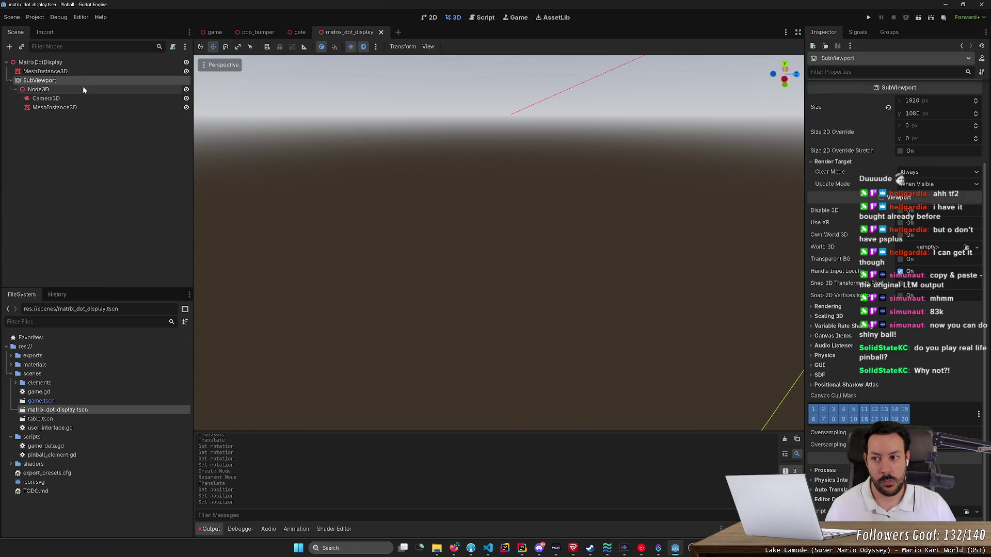
click(84, 90)
click(892, 121)
text(0)
key(Return)
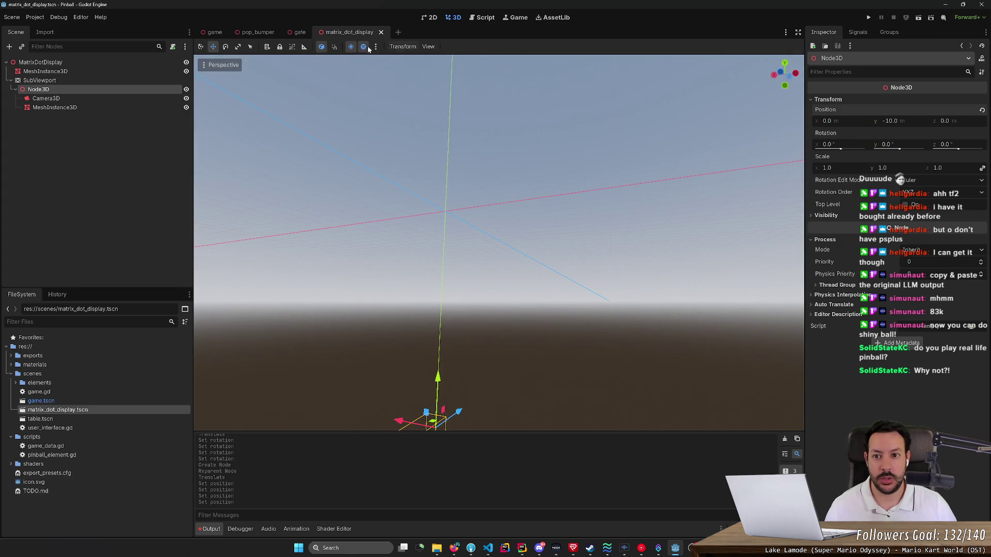
Check the game scene, then return to matrix_dot_display and select MeshInstance3D.
click(215, 32)
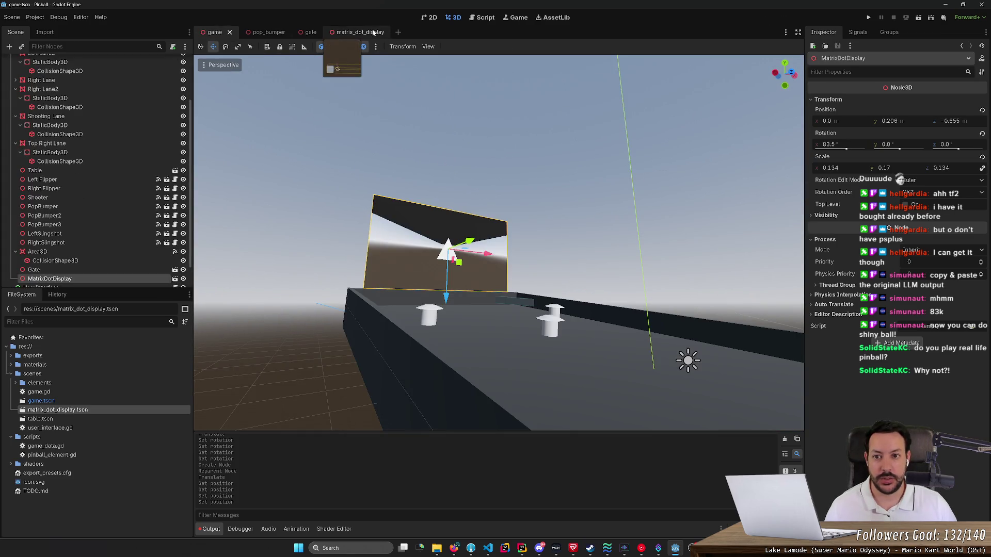
click(356, 32)
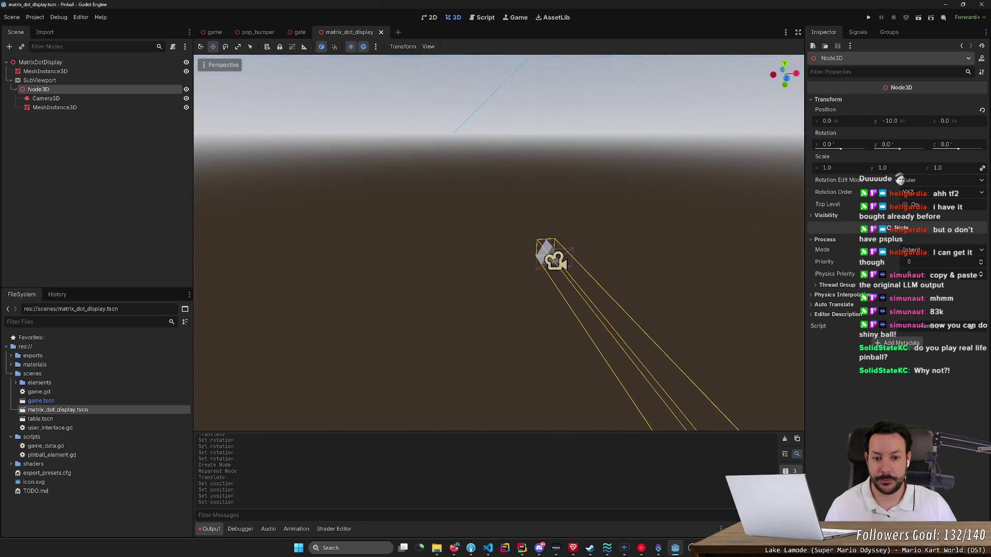
click(99, 100)
click(96, 106)
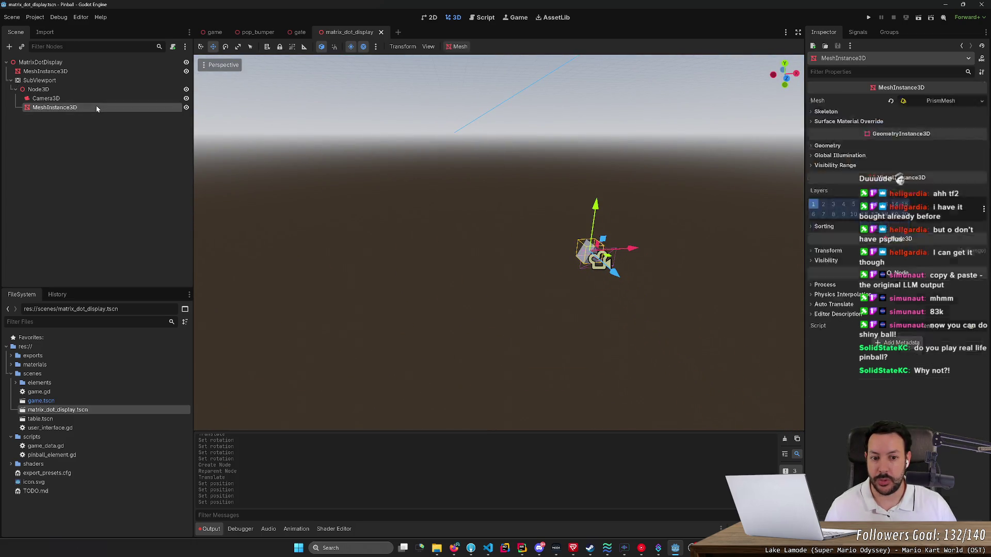
Switch the SubViewport's Camera3D to orthogonal projection.
key(f)
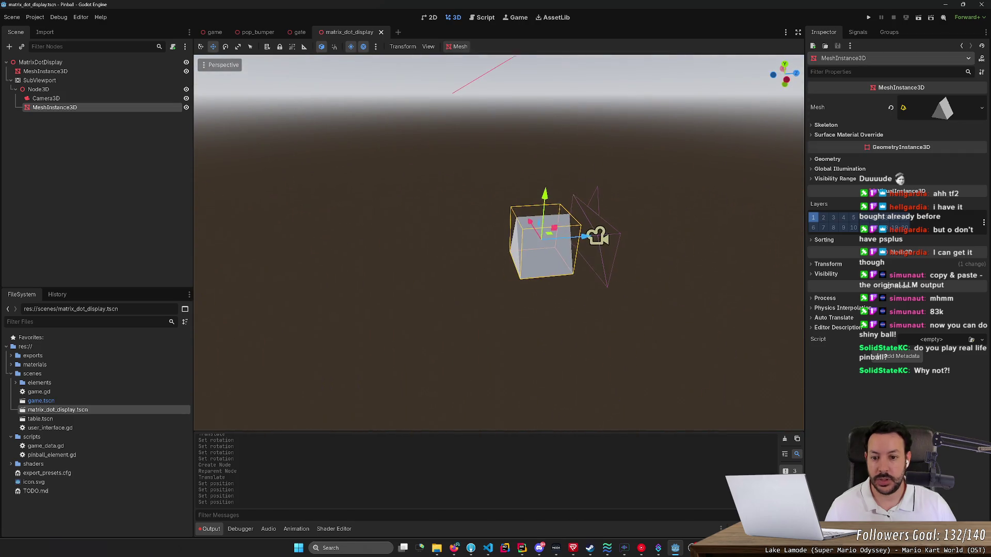
click(49, 98)
key(f)
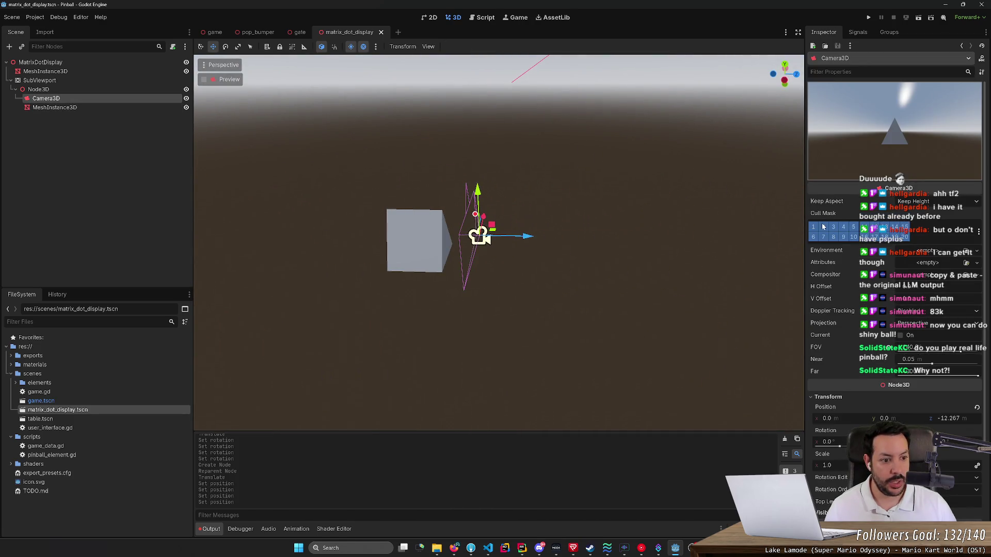
click(935, 327)
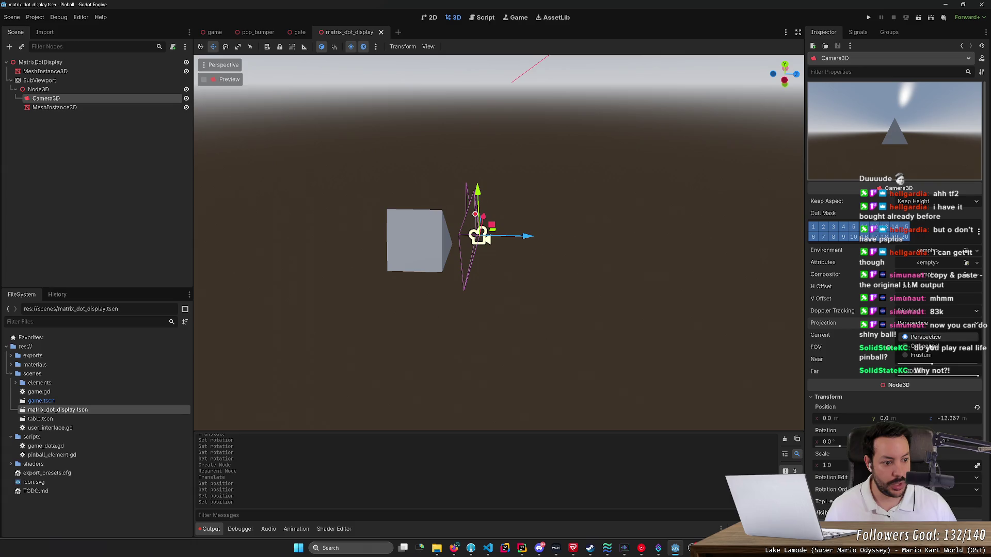
click(932, 348)
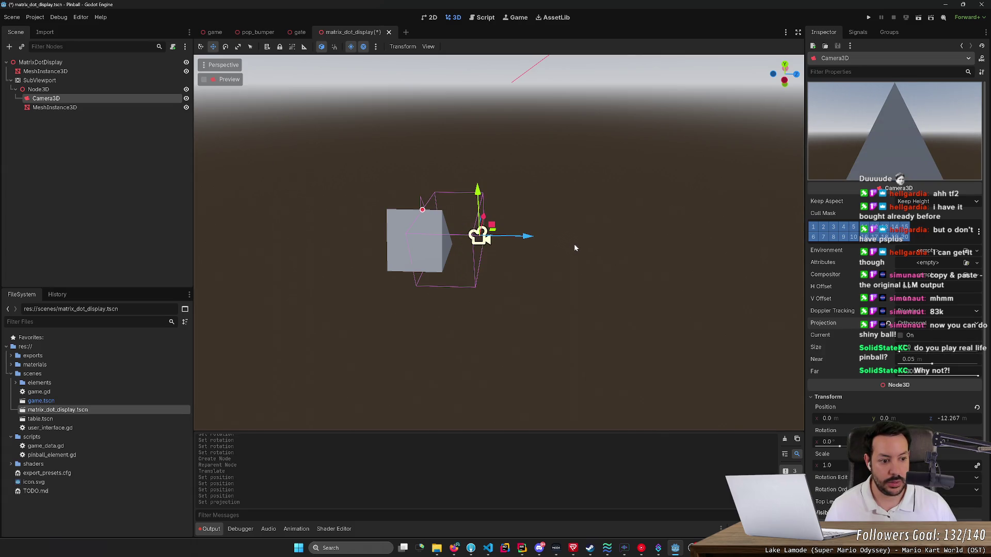
Replace the nested MeshInstance3D's prism mesh with a PlaneMesh.
mouse_move(546, 243)
mouse_down()
mouse_move(492, 181)
mouse_move(482, 208)
mouse_move(496, 242)
mouse_move(478, 253)
mouse_up()
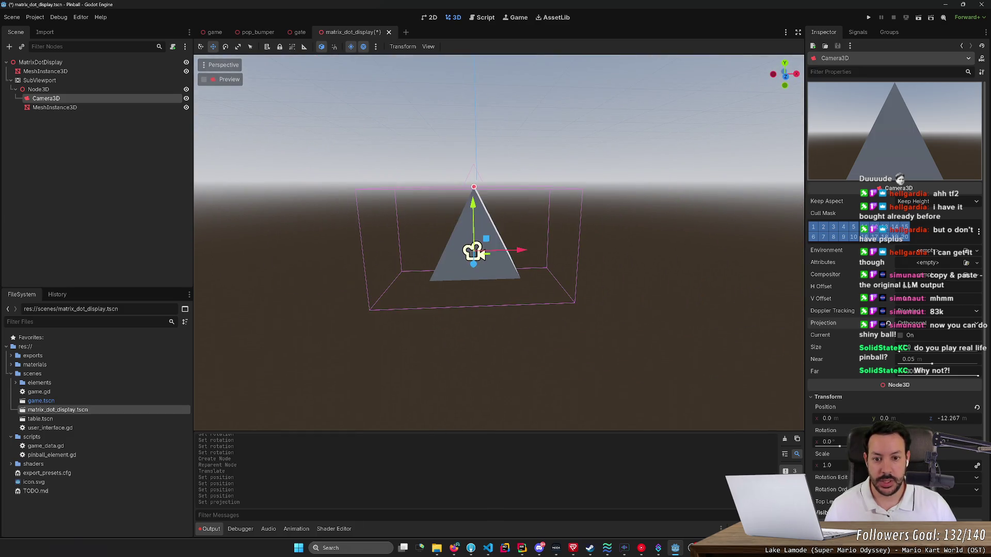
click(129, 108)
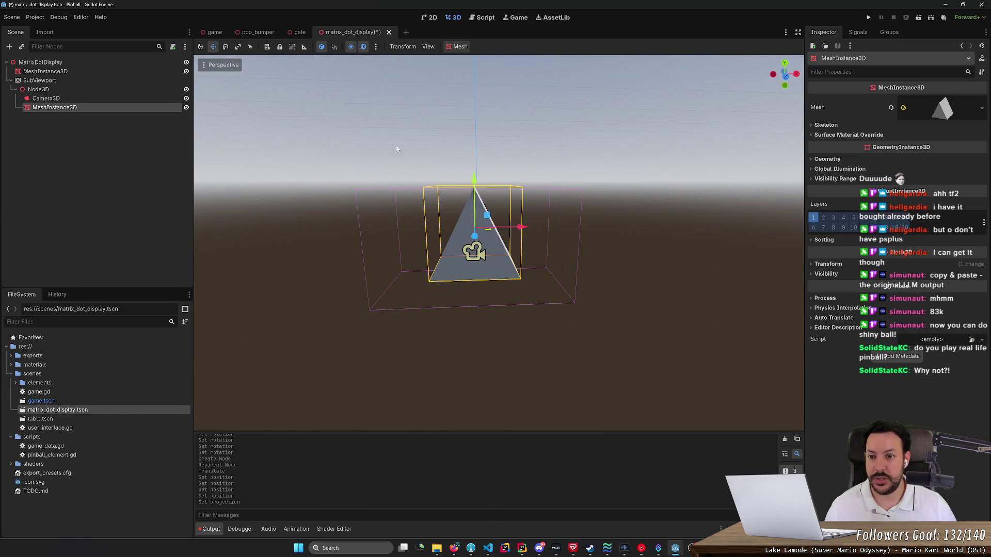
click(928, 111)
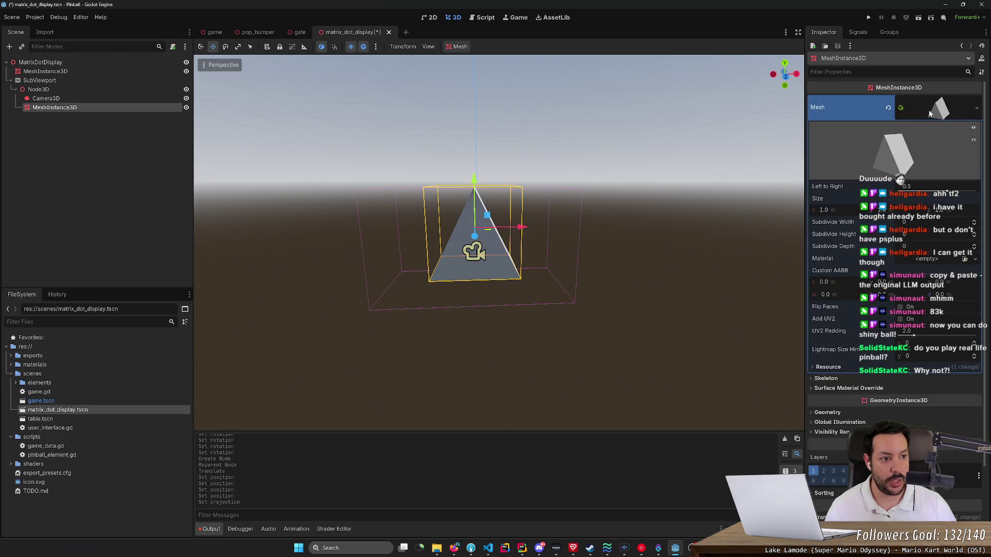
click(976, 108)
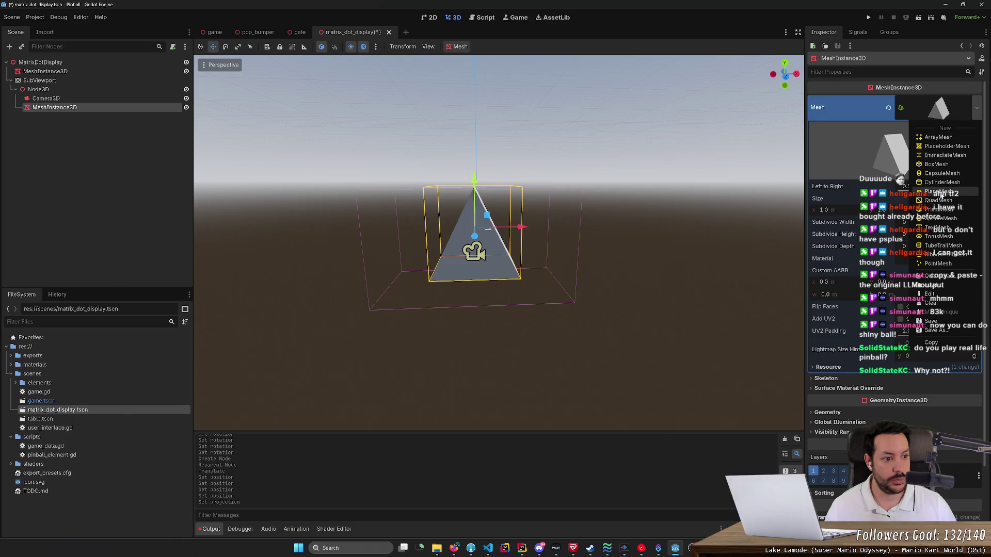
click(938, 191)
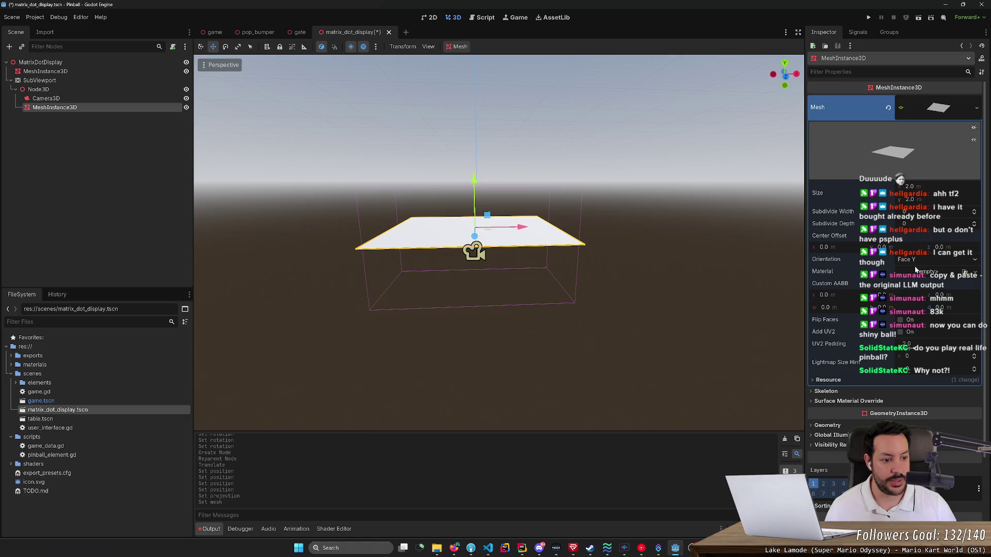
Stand the plane upright with 90° X rotation and stretch its X scale to 16.
scroll(831, 405, down, 4)
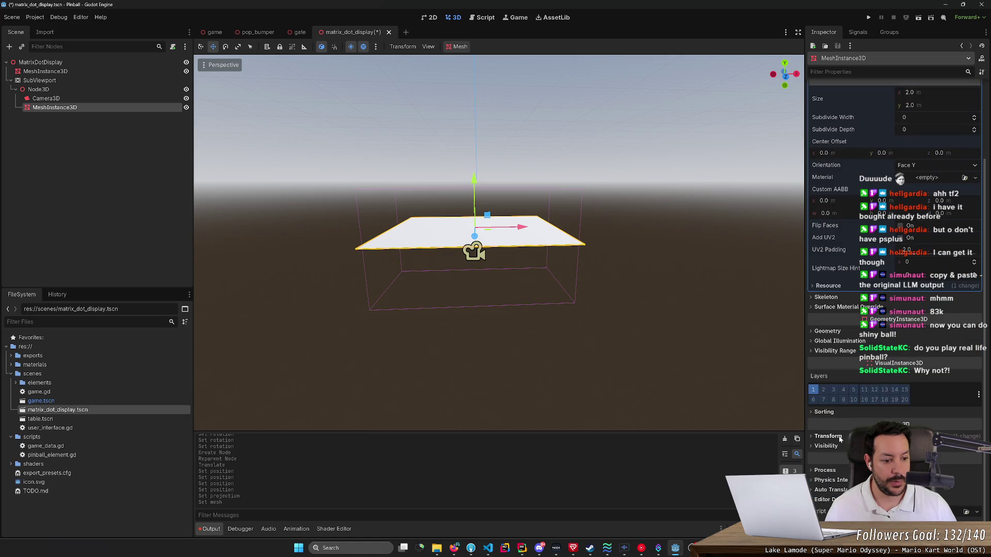
click(828, 436)
click(846, 481)
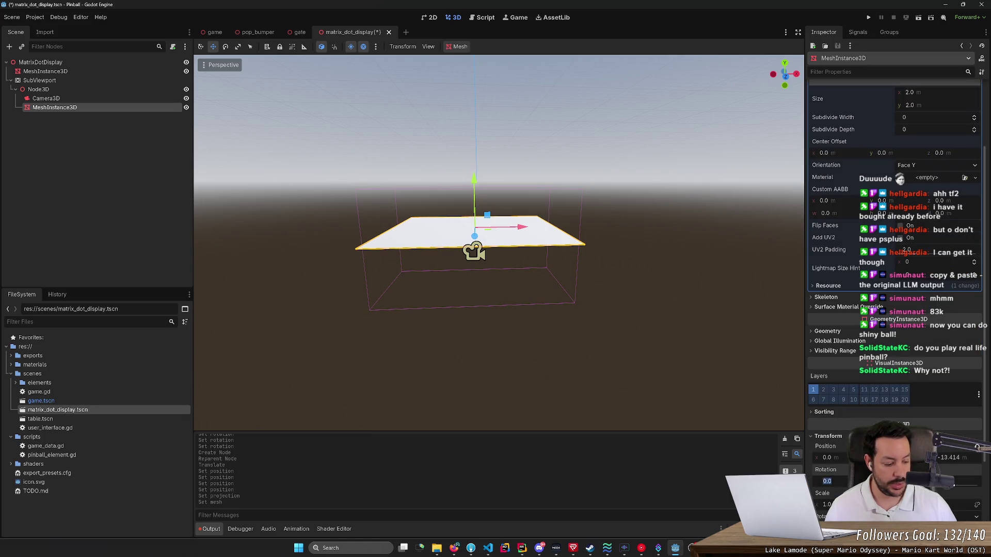
text(90)
key(Return)
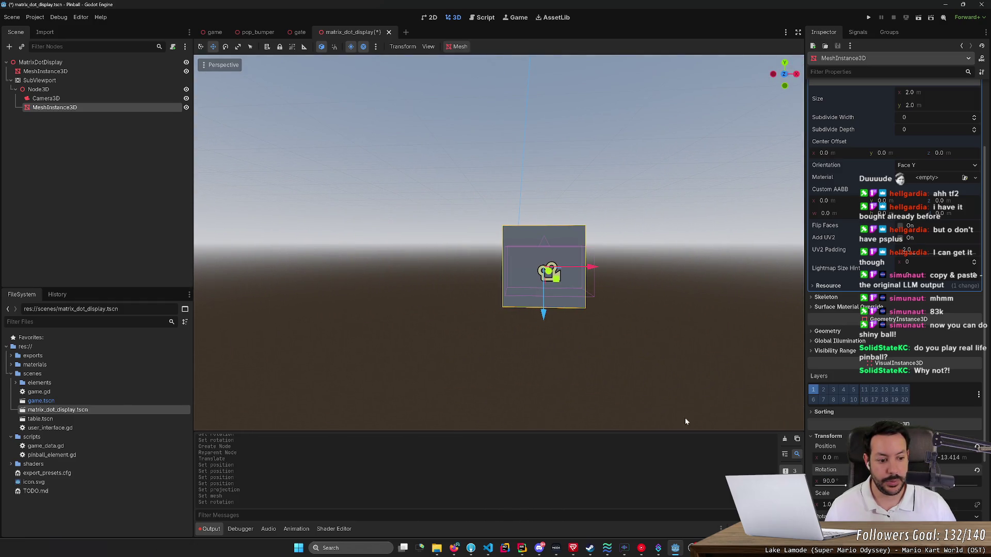
click(826, 505)
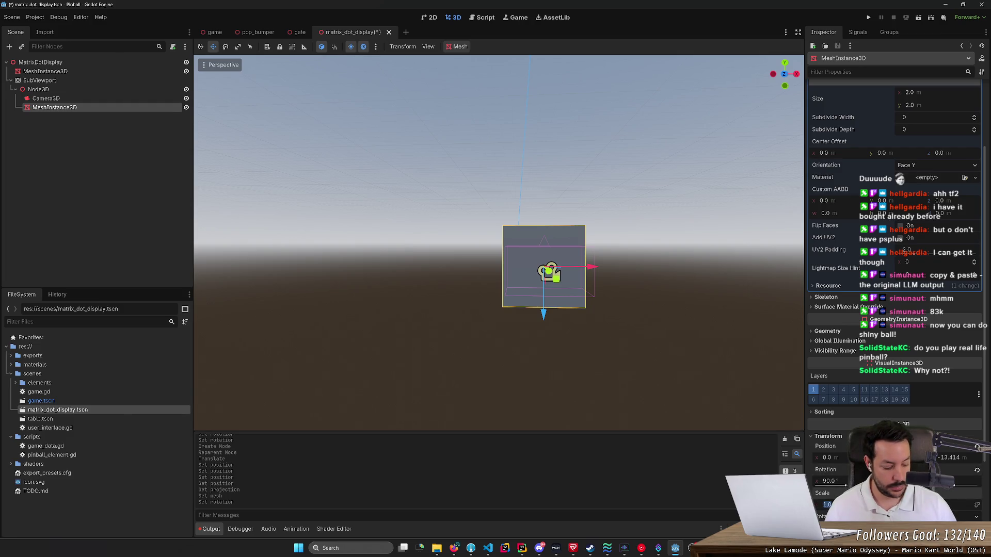
text(16)
key(Return)
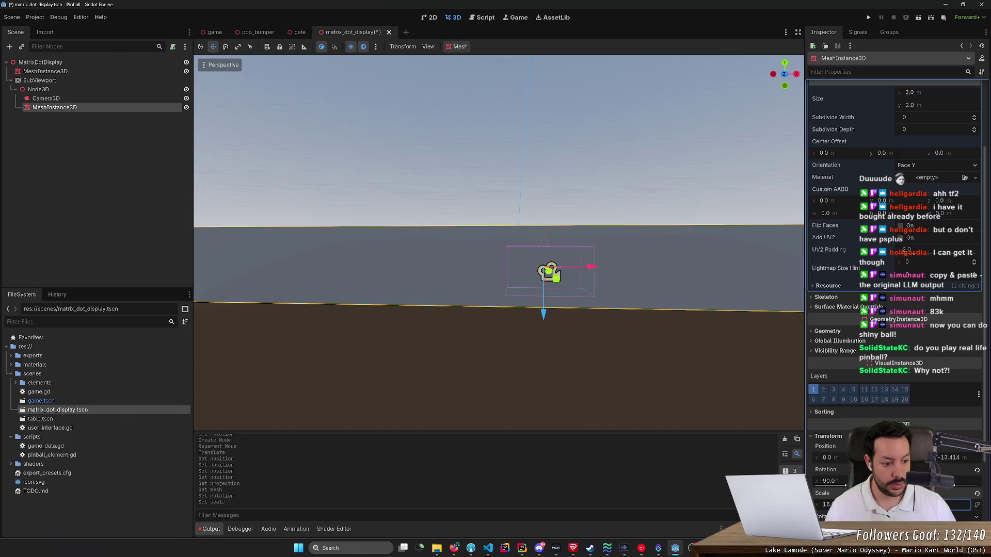
key(Return)
Resize the plane with the Scale tool, undoing an accidental flattening.
key(f)
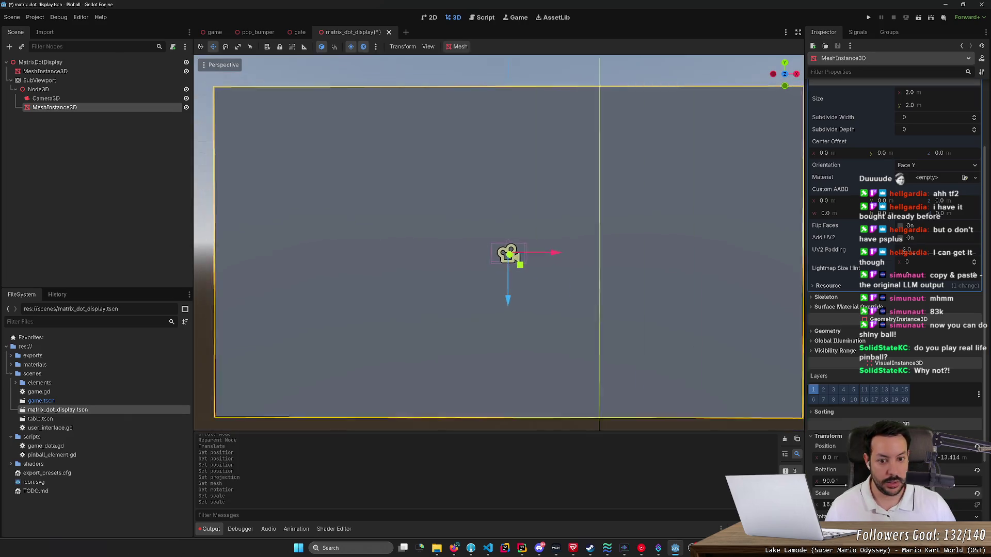
key(r)
key(e)
key(r)
mouse_move(522, 264)
mouse_down()
mouse_move(378, 184)
mouse_move(221, 133)
mouse_move(213, 120)
mouse_move(363, 194)
mouse_up()
drag(402, 212, 420, 184)
key(ctrl+z)
Shrink the plane to a small rectangle and orbit around it to inspect.
mouse_move(518, 266)
mouse_down()
mouse_move(466, 224)
mouse_move(497, 268)
mouse_move(515, 264)
mouse_move(559, 289)
mouse_move(420, 221)
mouse_move(549, 293)
mouse_move(427, 186)
mouse_move(578, 278)
mouse_move(469, 255)
mouse_move(552, 263)
mouse_up()
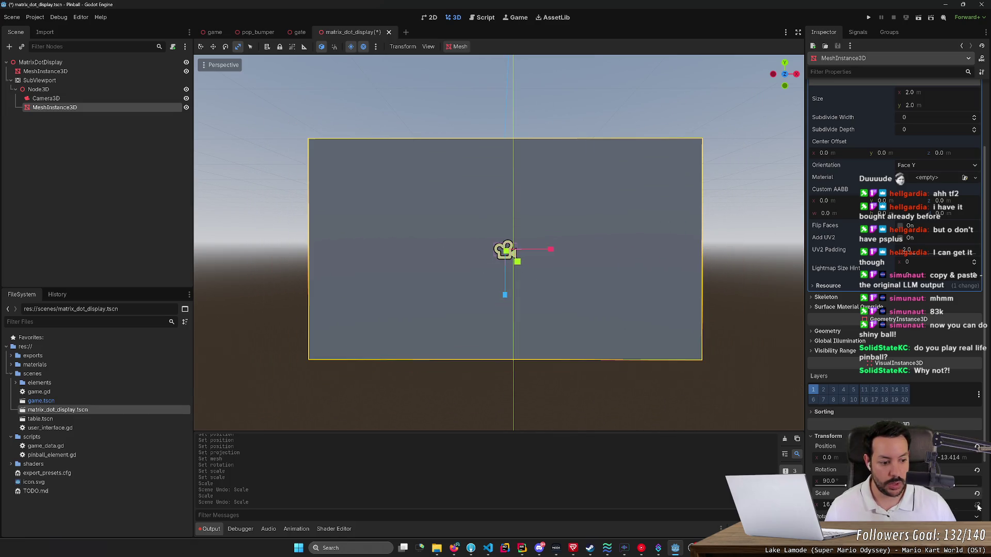
mouse_move(519, 263)
mouse_down()
mouse_move(339, 151)
mouse_move(485, 193)
mouse_move(597, 345)
mouse_move(531, 266)
mouse_move(587, 341)
mouse_move(531, 278)
mouse_move(586, 341)
mouse_move(434, 210)
mouse_move(531, 279)
mouse_move(676, 348)
mouse_move(537, 358)
mouse_move(679, 387)
mouse_move(628, 371)
mouse_move(371, 343)
mouse_move(566, 345)
mouse_move(528, 347)
mouse_move(469, 374)
mouse_move(476, 389)
mouse_move(445, 376)
mouse_move(561, 380)
mouse_move(368, 353)
mouse_move(312, 329)
mouse_move(322, 331)
mouse_move(333, 390)
mouse_move(274, 397)
mouse_move(367, 328)
mouse_move(670, 411)
mouse_up()
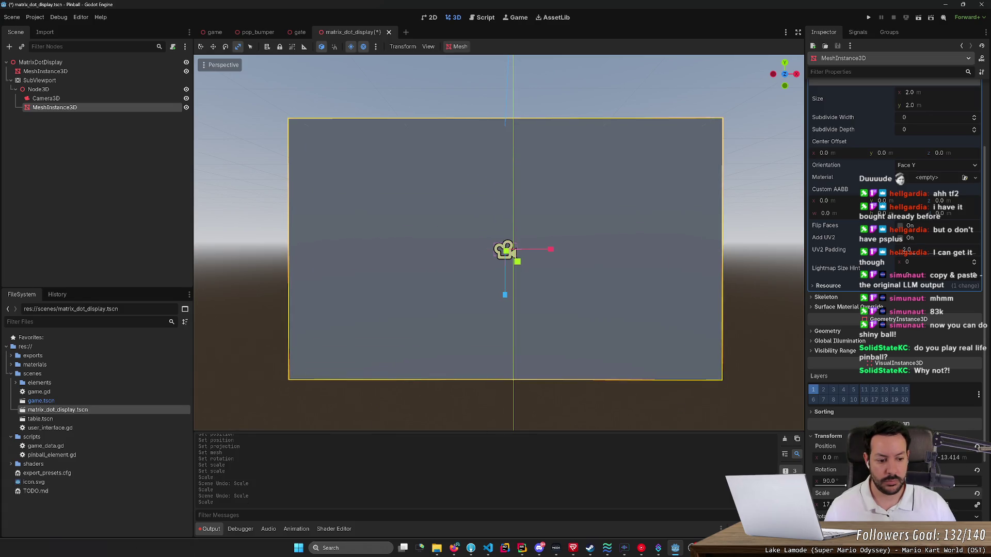
key(Return)
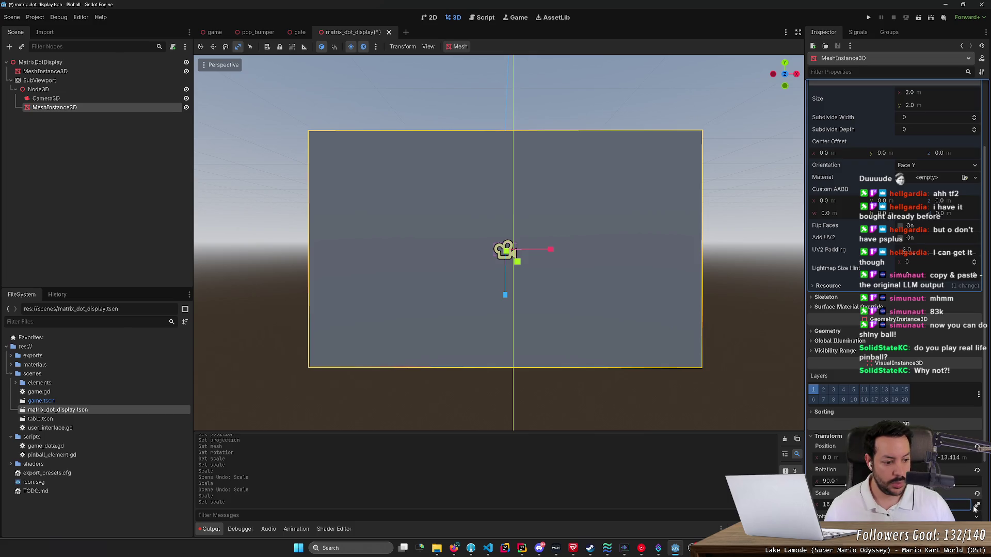
key(Return)
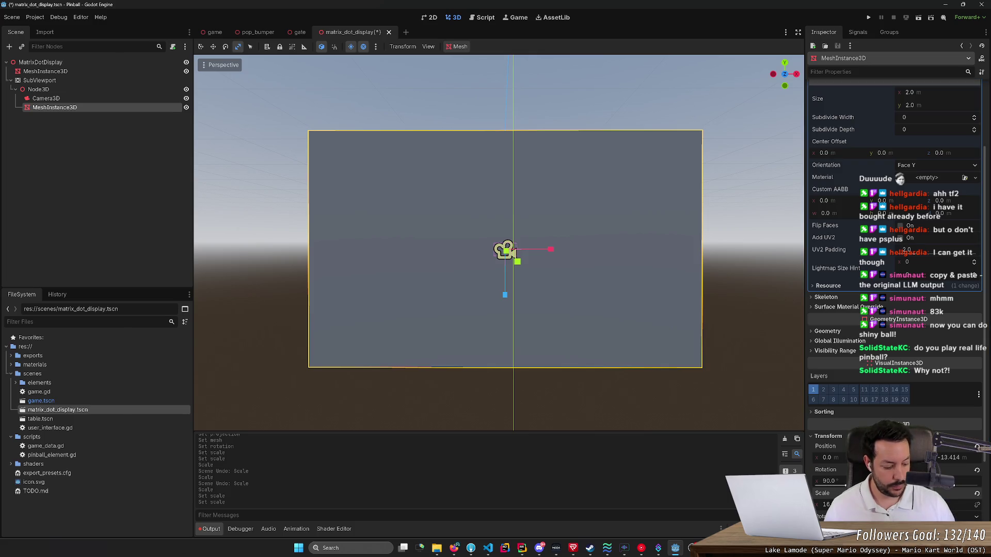
key(Return)
drag(778, 385, 709, 361)
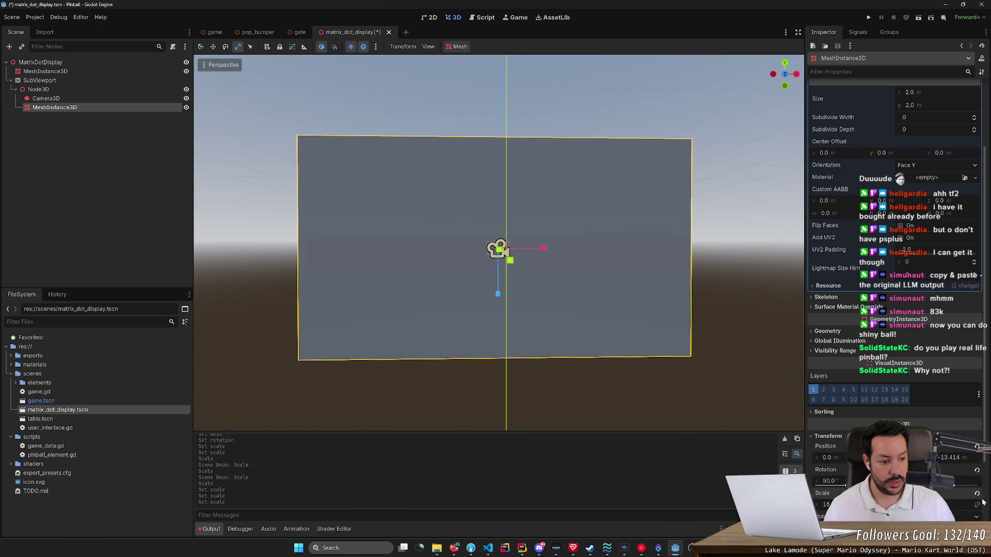
key(Return)
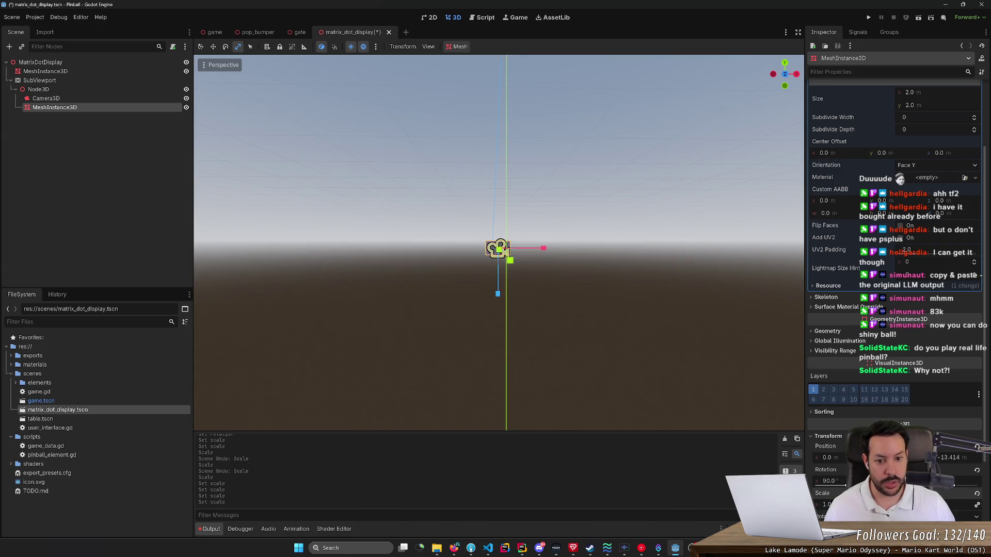
mouse_move(709, 361)
mouse_down()
mouse_move(588, 305)
mouse_move(503, 295)
mouse_move(509, 269)
mouse_up()
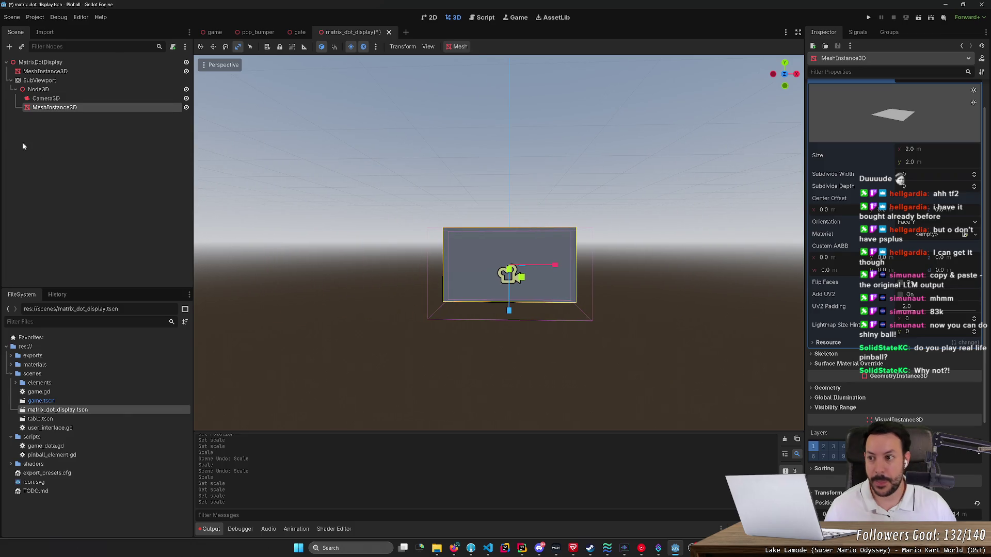
Set the SubViewport Camera3D's Z position to 0.
click(41, 98)
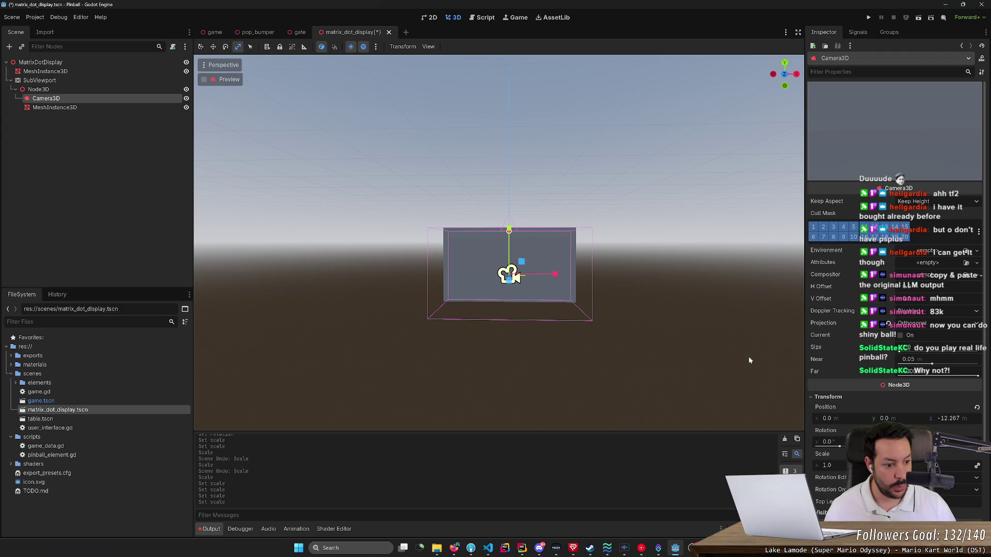
click(943, 419)
text(0)
key(Return)
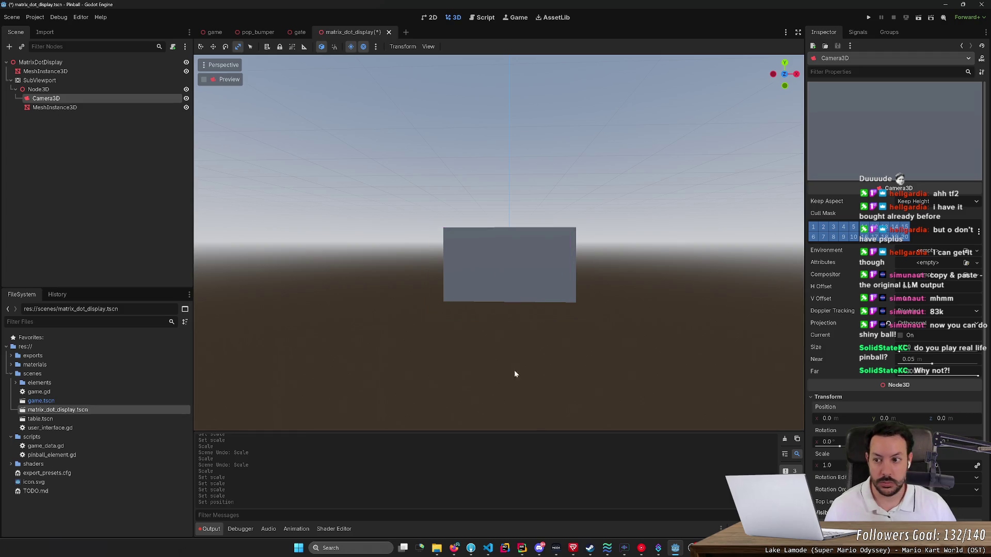
Select the Node3D holding camera and plane, and orbit to view the plane at an angle.
drag(515, 371, 491, 277)
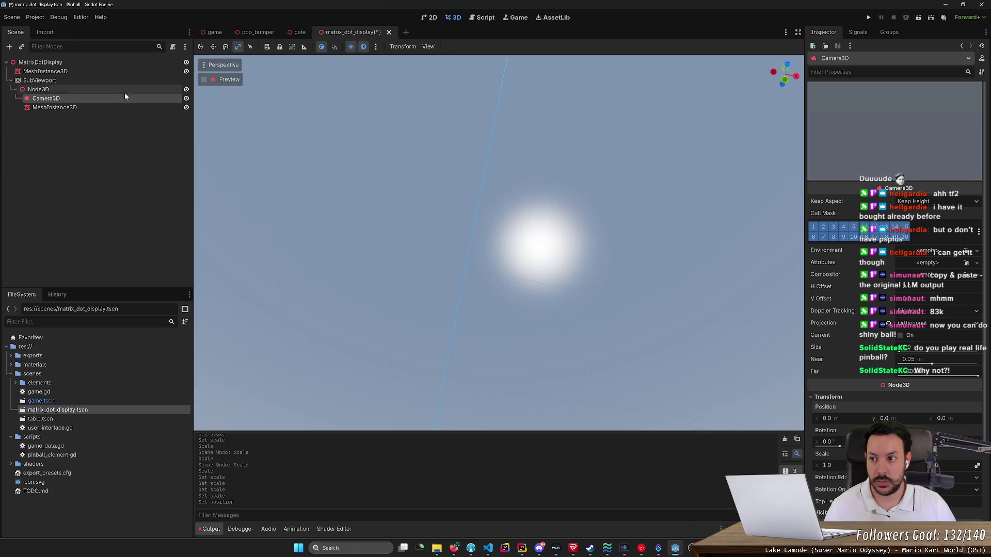
click(113, 107)
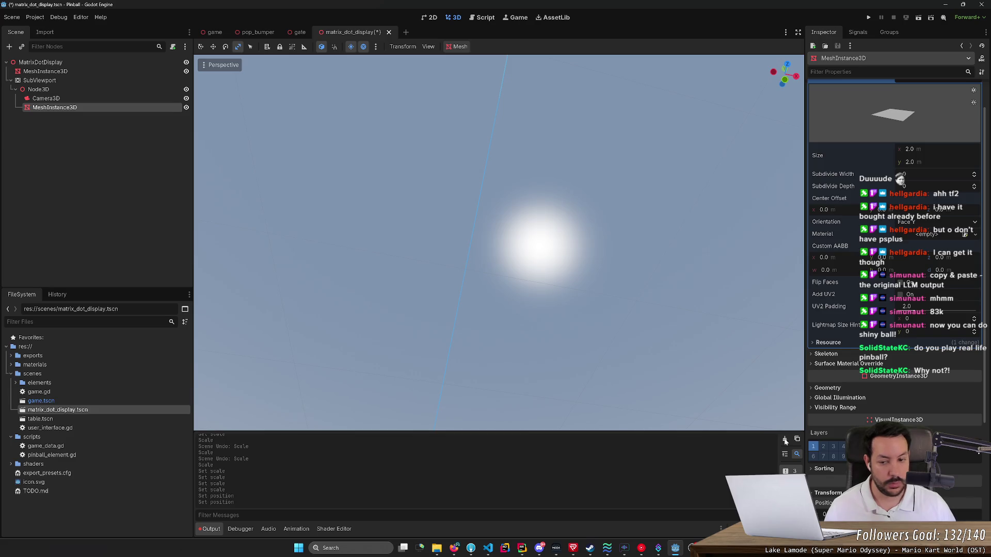
click(66, 89)
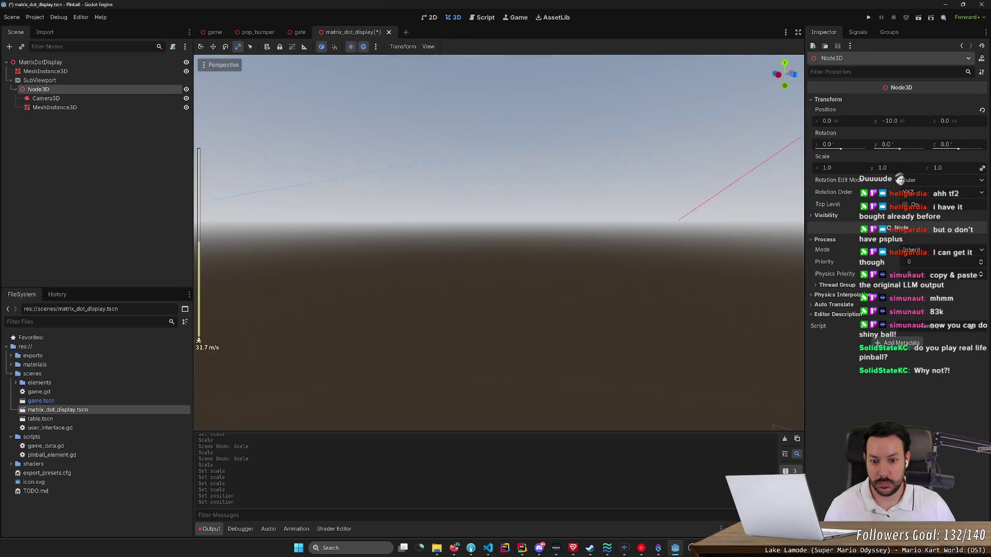
scroll(499, 243, up, 3)
mouse_move(482, 371)
mouse_down()
mouse_move(482, 335)
mouse_move(484, 395)
mouse_move(490, 190)
mouse_up()
mouse_move(355, 196)
mouse_down()
mouse_move(434, 199)
mouse_move(297, 184)
mouse_move(415, 193)
mouse_move(407, 171)
mouse_move(382, 173)
mouse_move(413, 185)
mouse_move(403, 196)
mouse_up()
scroll(513, 227, up, 4)
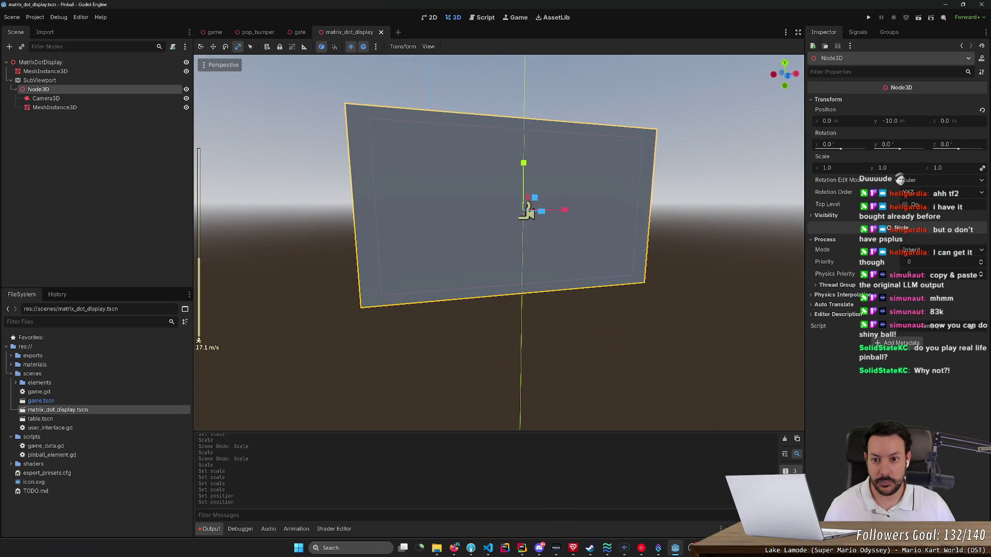
Drag the Camera3D's Size handle until its orthographic frame matches the plane's edges.
click(43, 99)
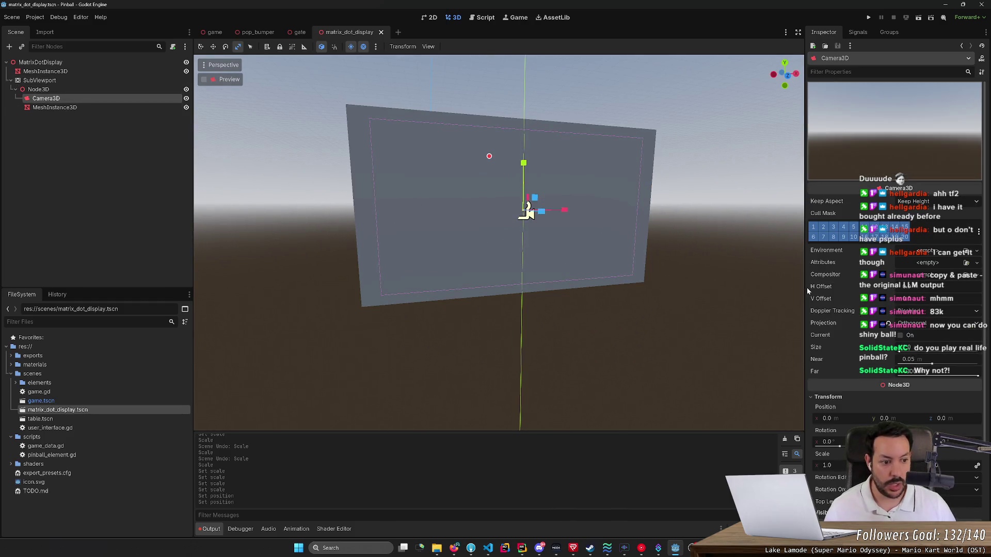
mouse_move(900, 351)
mouse_down()
mouse_move(936, 351)
mouse_move(902, 353)
mouse_up()
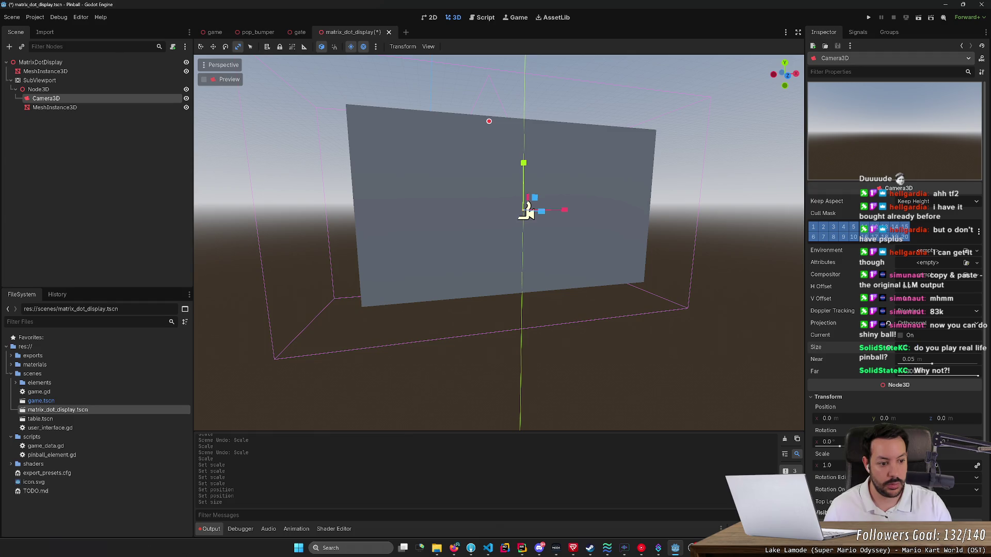
drag(902, 353, 893, 353)
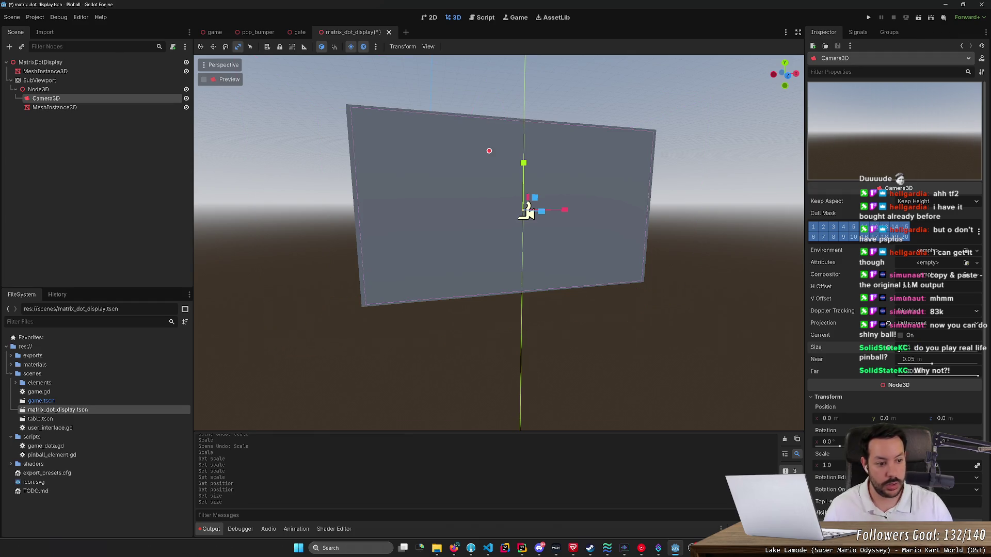
drag(893, 353, 900, 353)
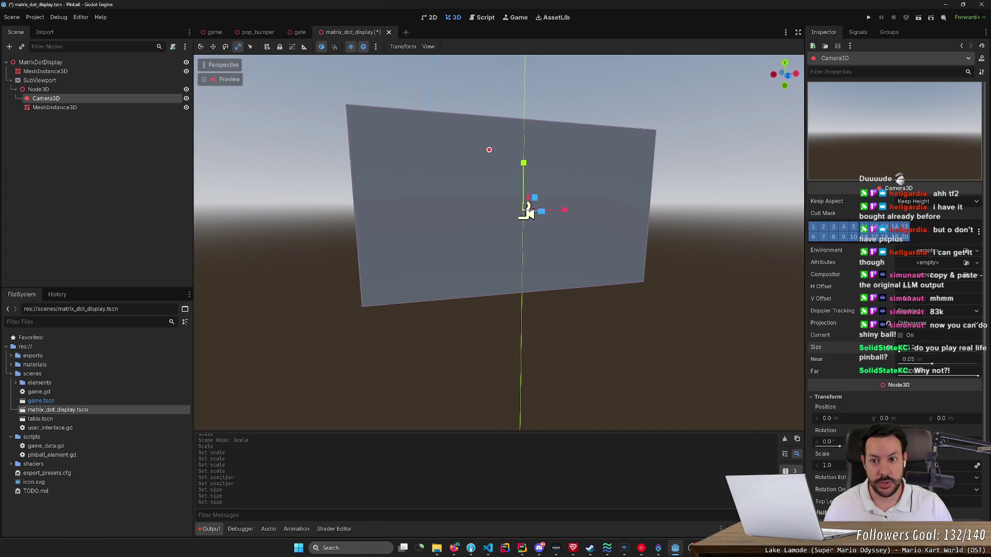
scroll(532, 291, up, 5)
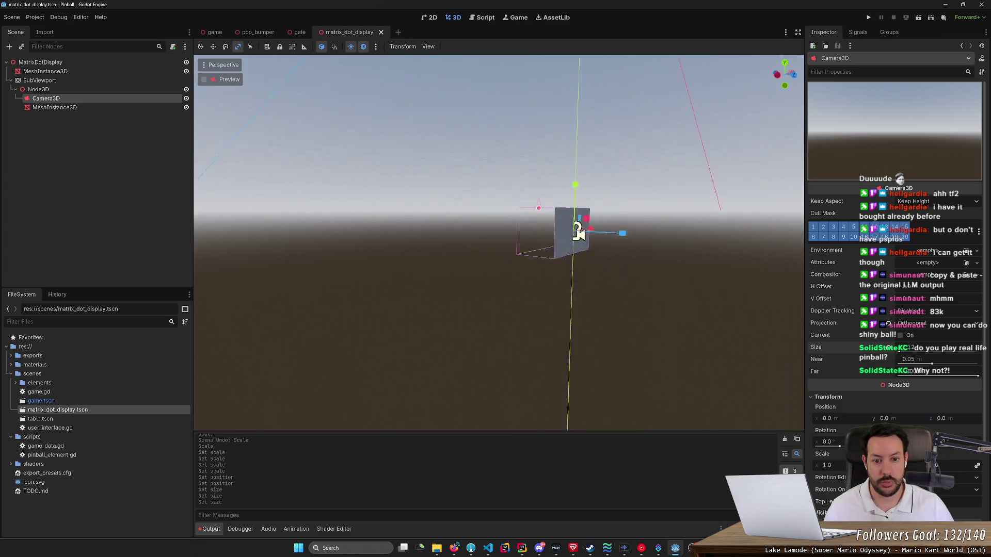
click(70, 113)
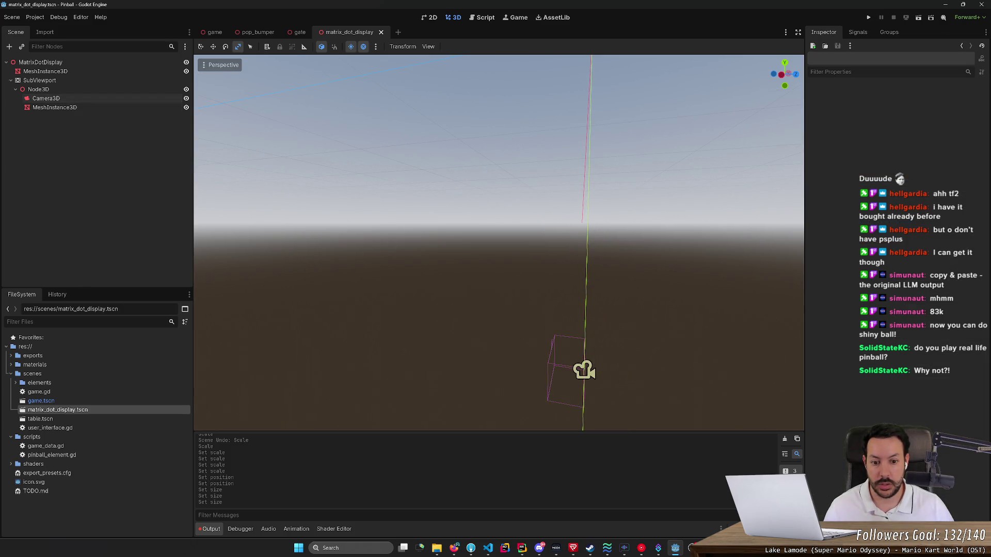
drag(379, 216, 378, 216)
click(86, 108)
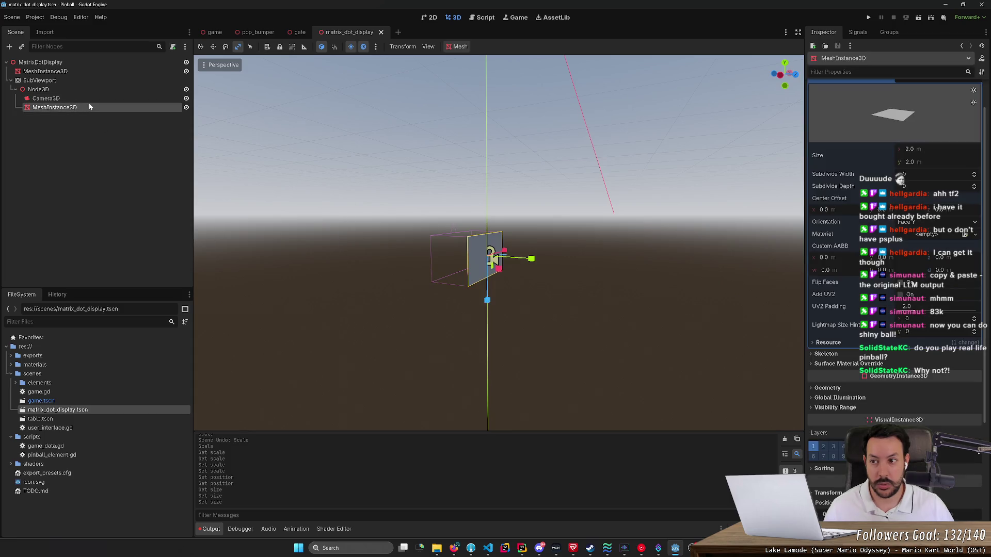
Move the plane to Z position -1.0 in front of the camera and save the scene.
drag(320, 107, 320, 107)
click(214, 32)
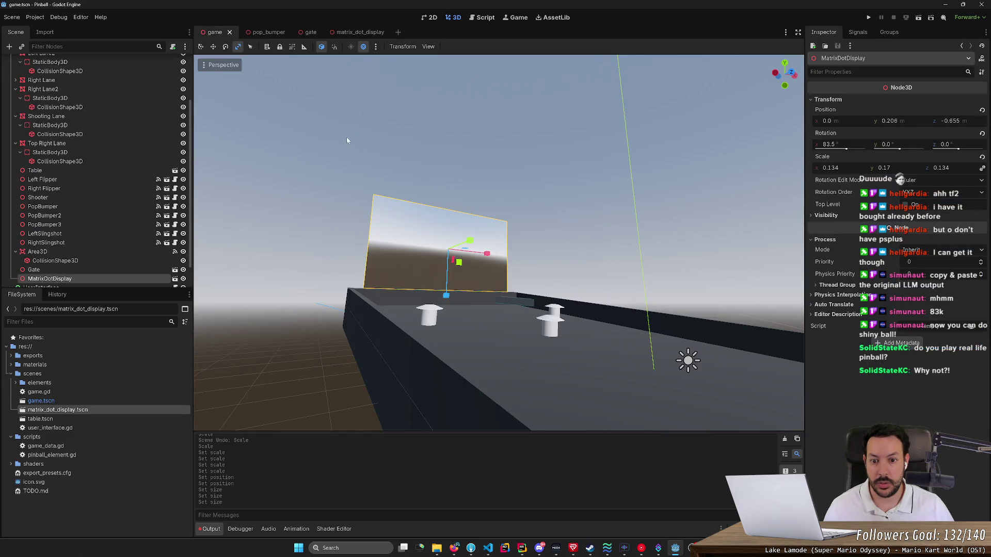
click(361, 32)
key(f)
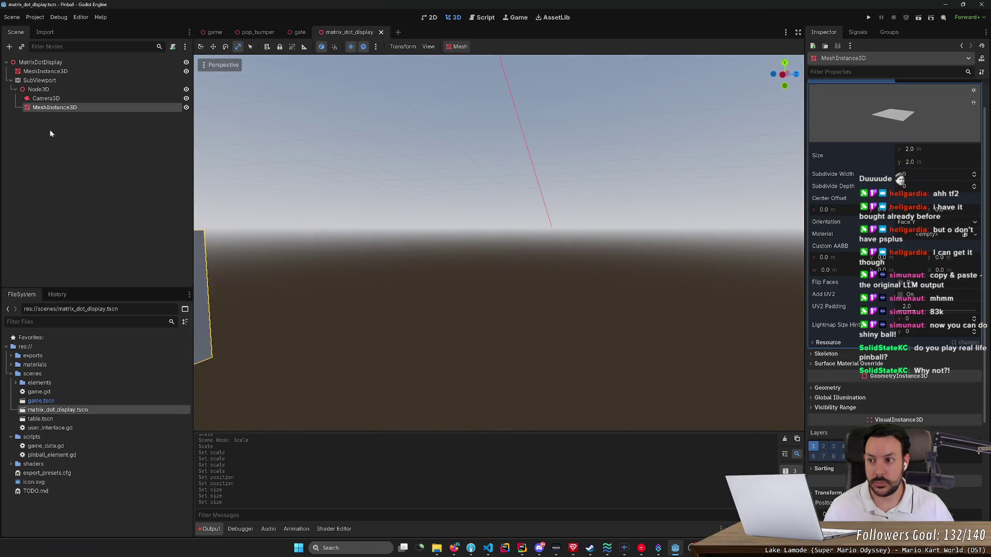
drag(202, 187, 354, 228)
key(w)
mouse_move(564, 241)
mouse_down()
mouse_move(449, 237)
mouse_move(483, 240)
mouse_up()
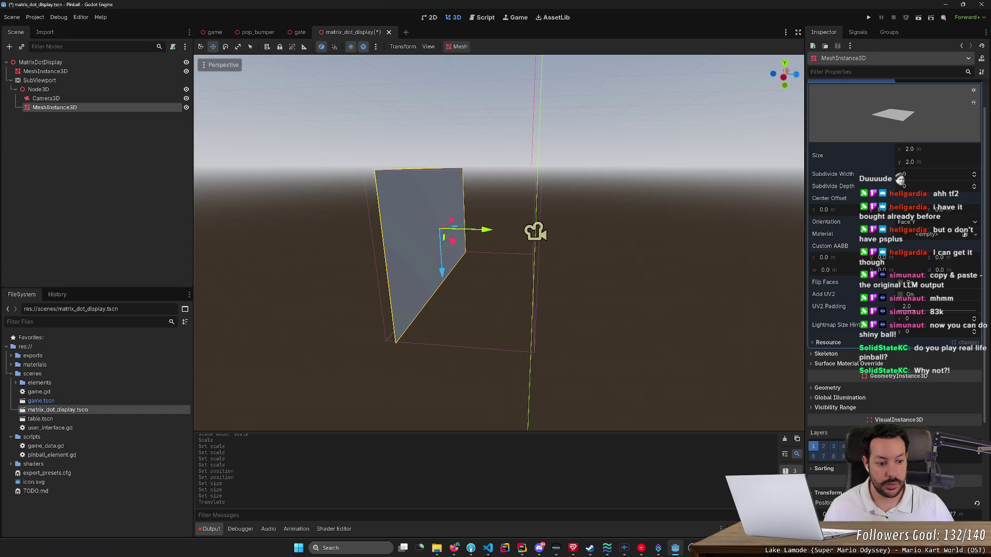
scroll(895, 259, down, 5)
click(959, 353)
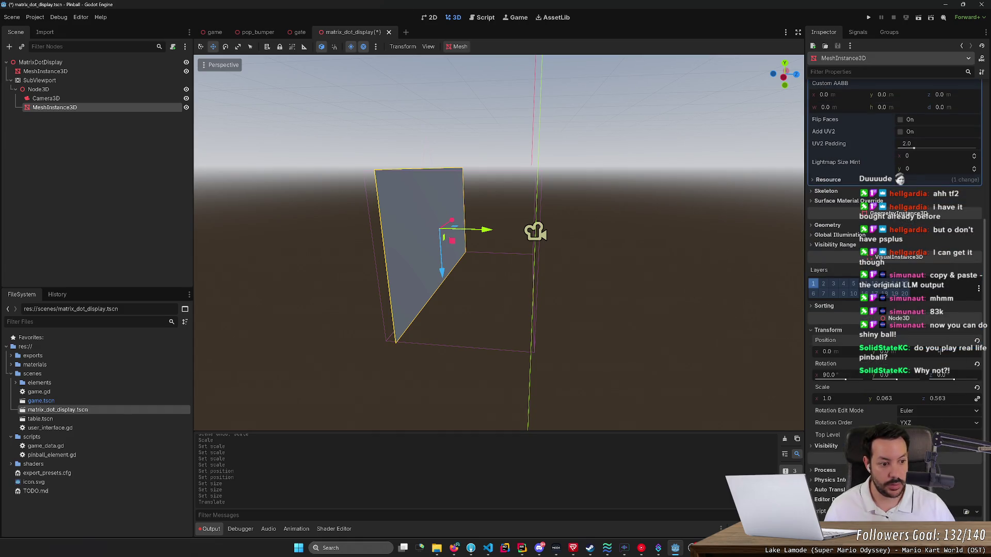
key(Return)
key(ctrl+s)
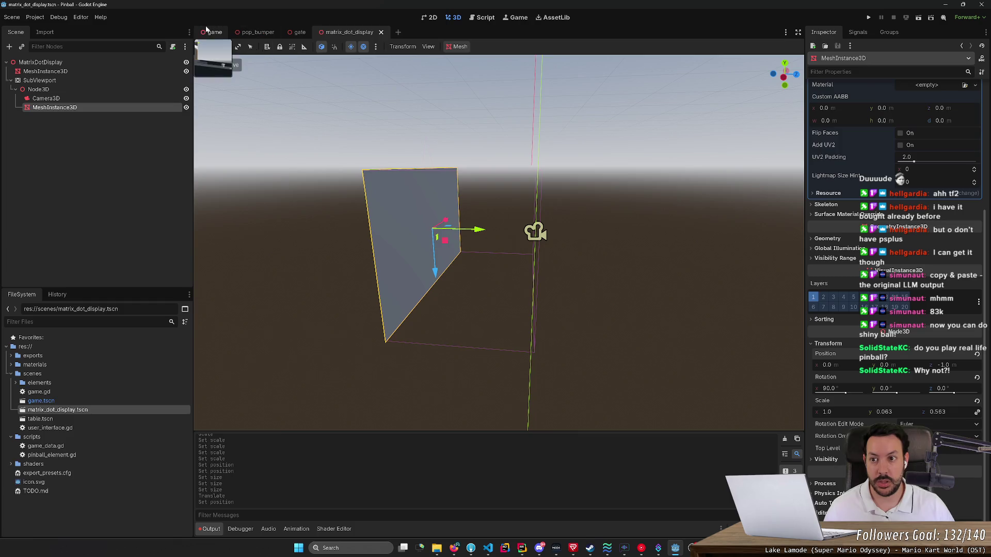
Fly through the game scene to check that the display now shows white.
click(214, 32)
click(261, 58)
key(w)
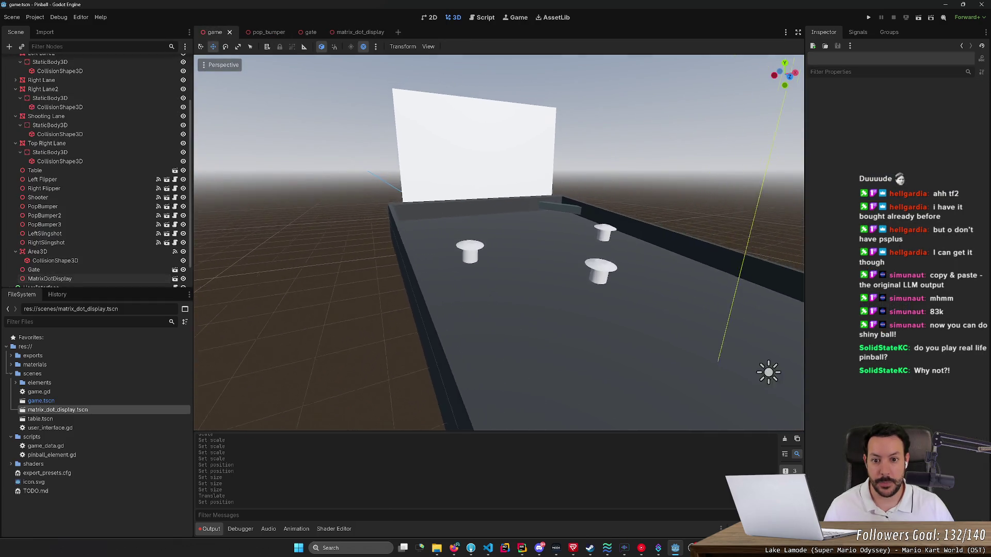
key(a)
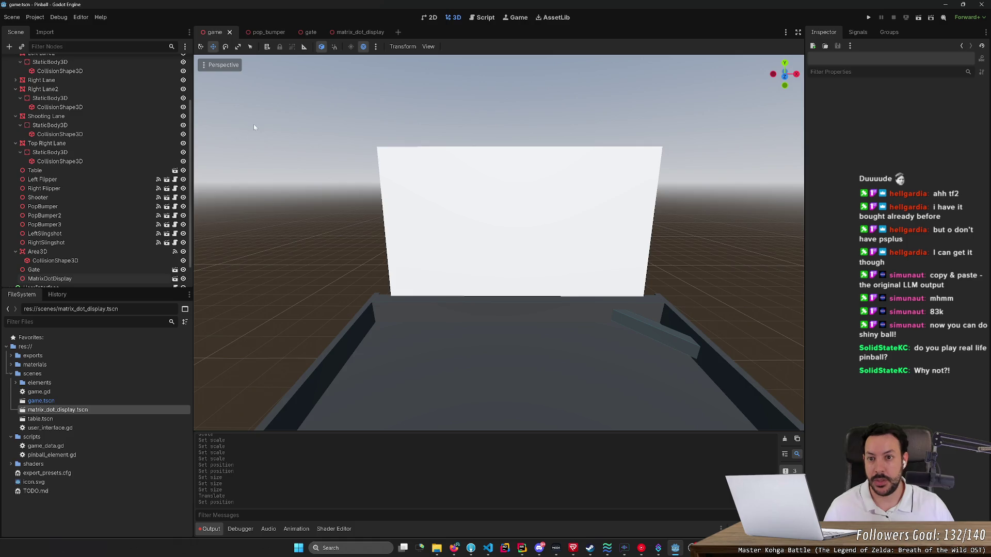
click(360, 32)
key(s)
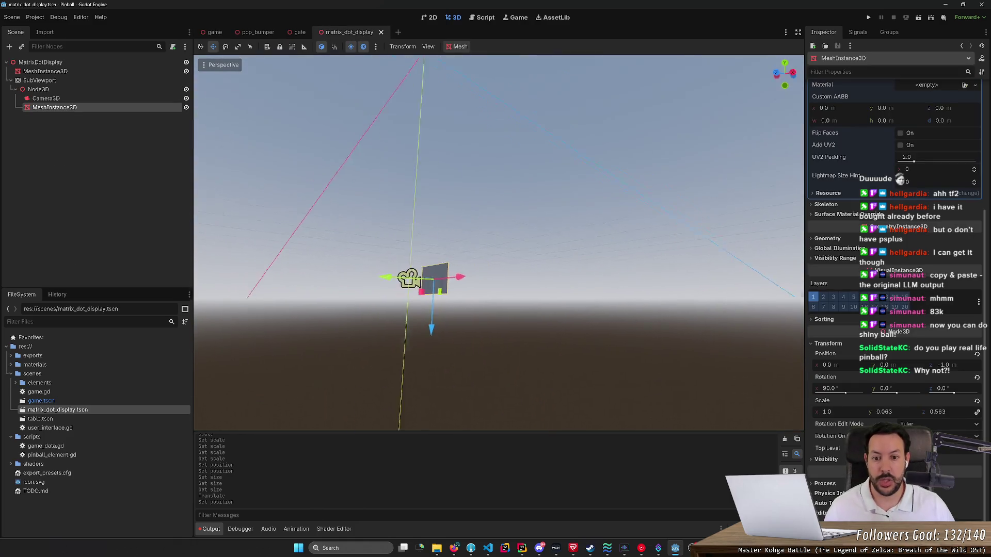
key(w)
scroll(499, 243, down, 5)
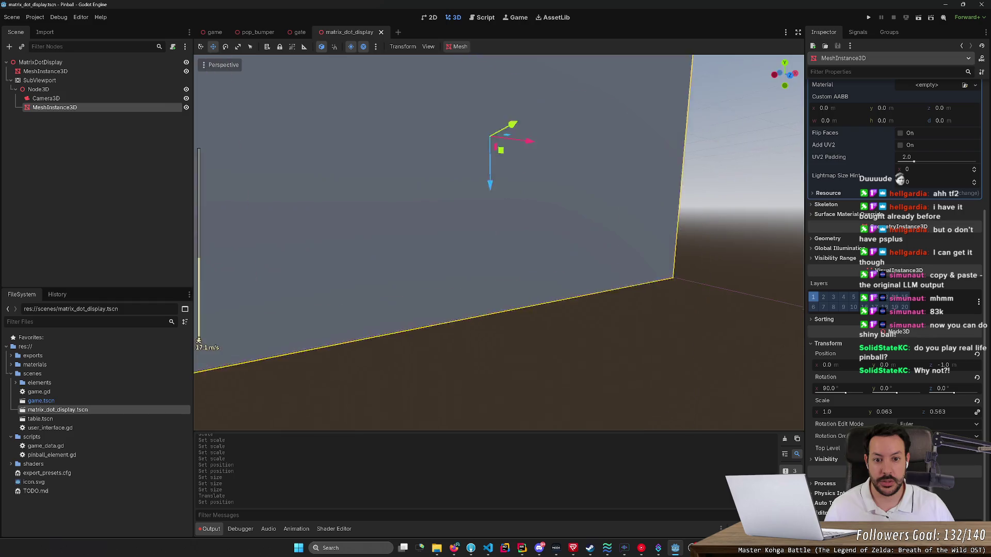
mouse_move(450, 198)
mouse_down()
mouse_move(392, 191)
mouse_move(413, 206)
mouse_move(433, 185)
mouse_move(451, 201)
mouse_up()
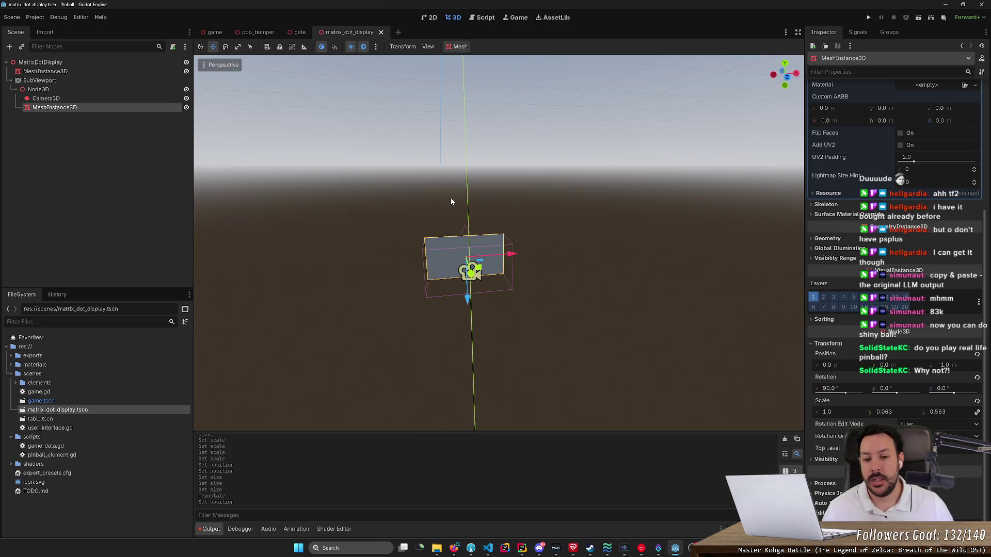
key(w)
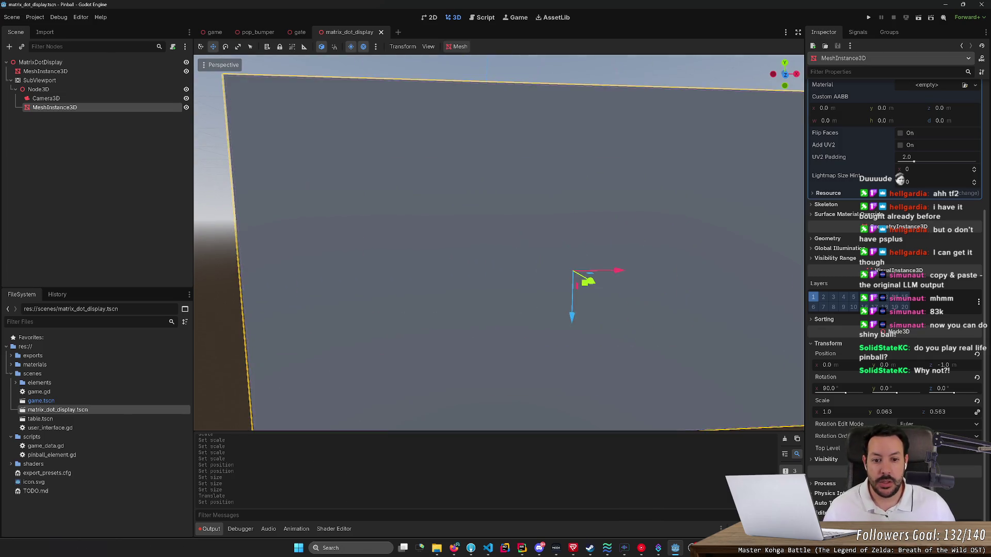
key(s)
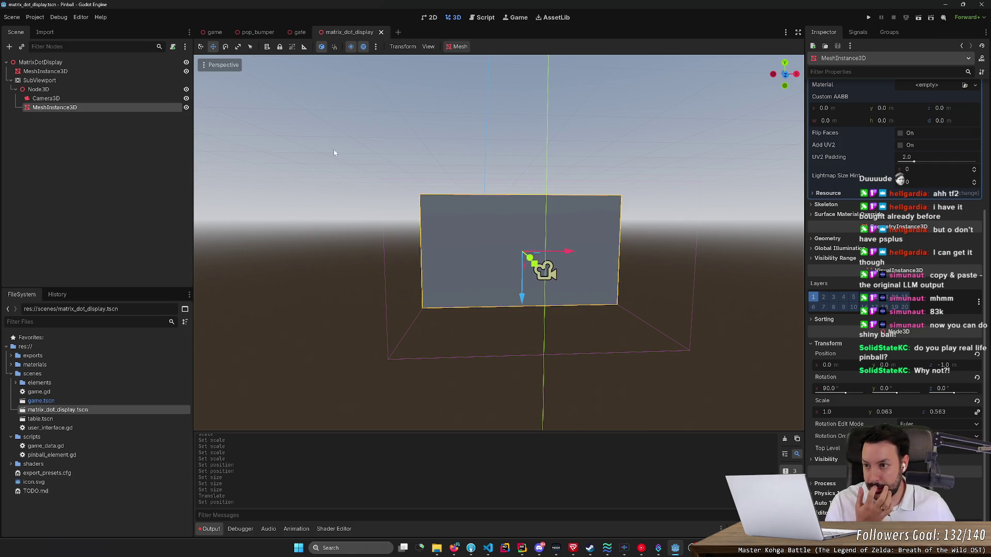
click(98, 70)
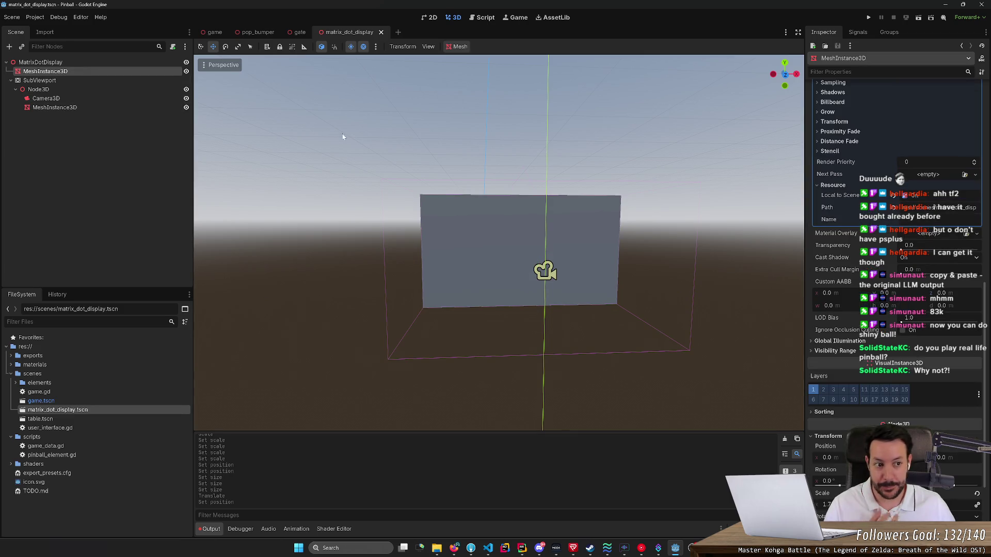
scroll(343, 136, up, 3)
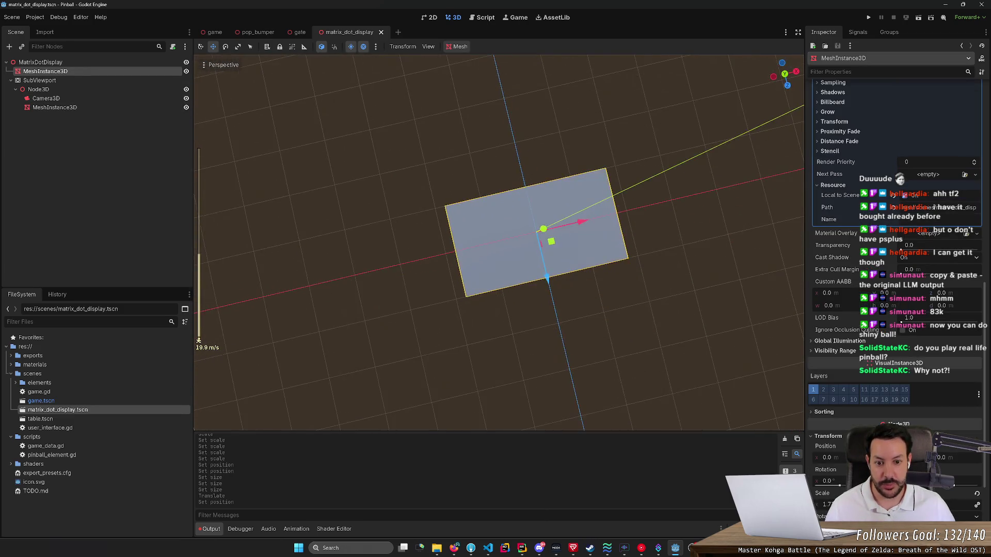
key(w)
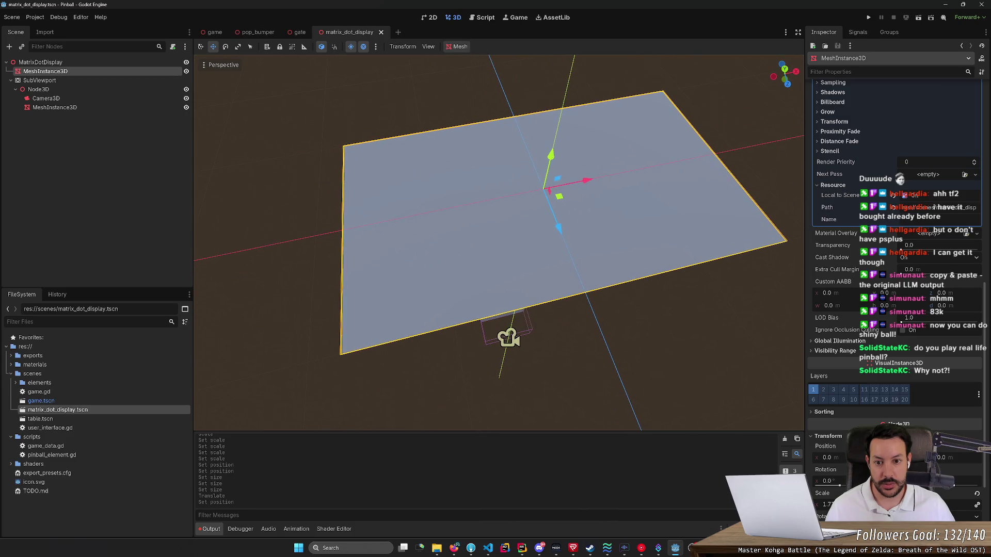
scroll(514, 243, down, 5)
scroll(514, 242, up, 2)
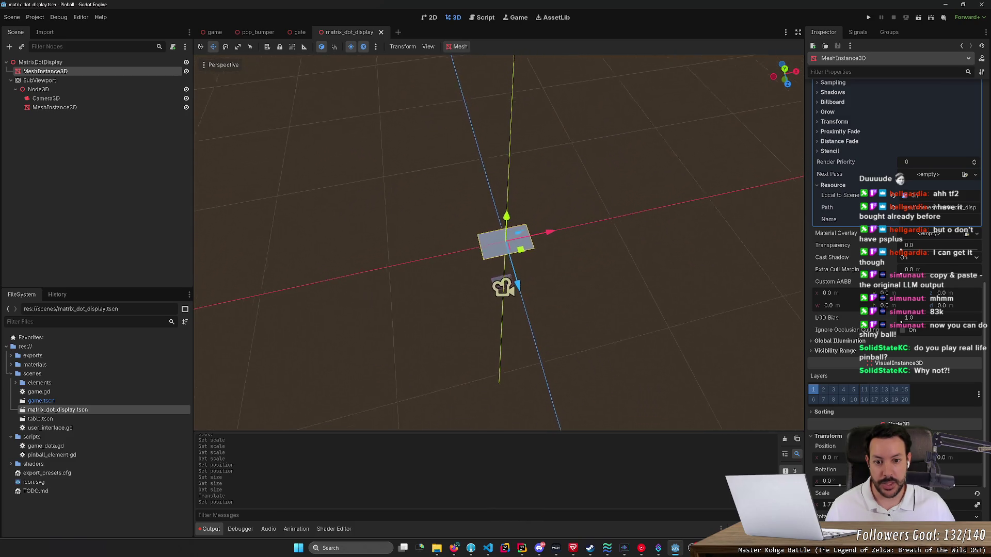
scroll(514, 243, up, 3)
scroll(498, 242, down, 3)
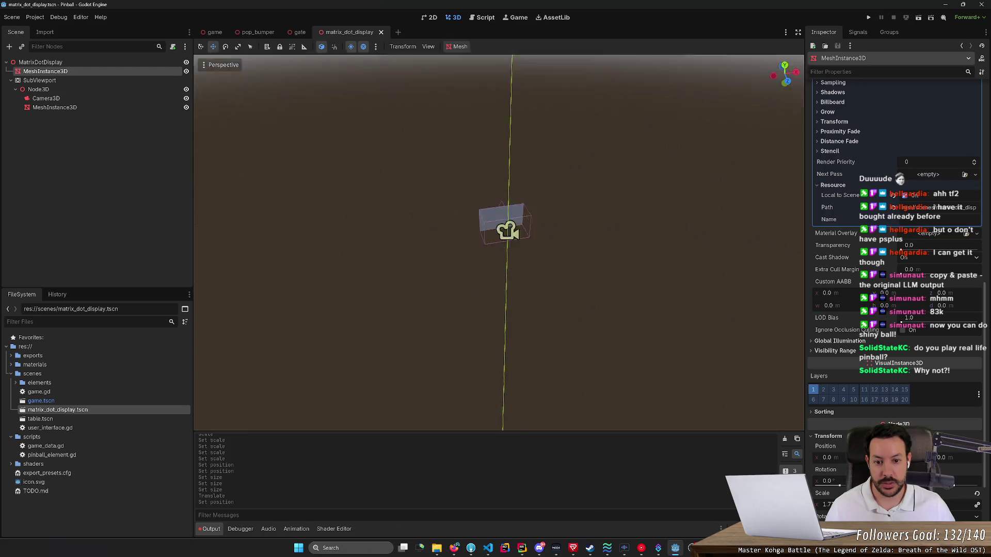
scroll(498, 243, up, 5)
scroll(506, 267, down, 3)
scroll(506, 268, up, 4)
mouse_move(516, 274)
mouse_down()
mouse_move(797, 356)
mouse_move(633, 333)
mouse_up()
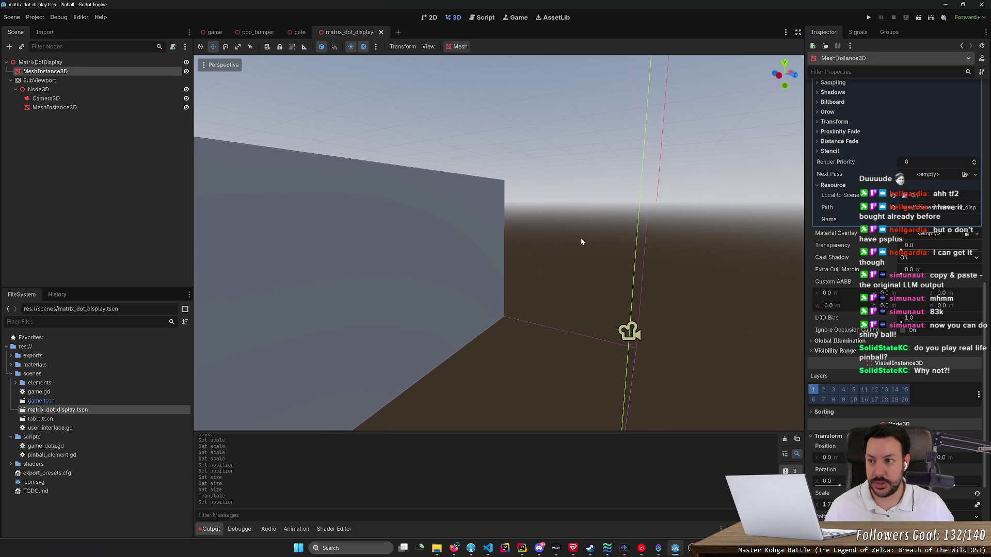
click(131, 90)
Duplicate the nested wall plane and tilt the copy about 55 degrees.
click(132, 107)
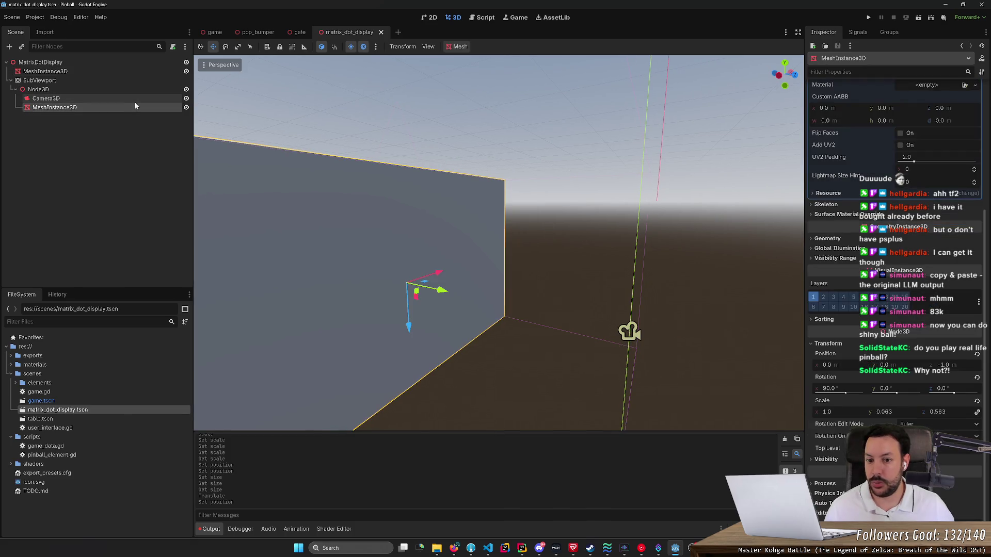
key(ctrl+v)
key(ctrl+z)
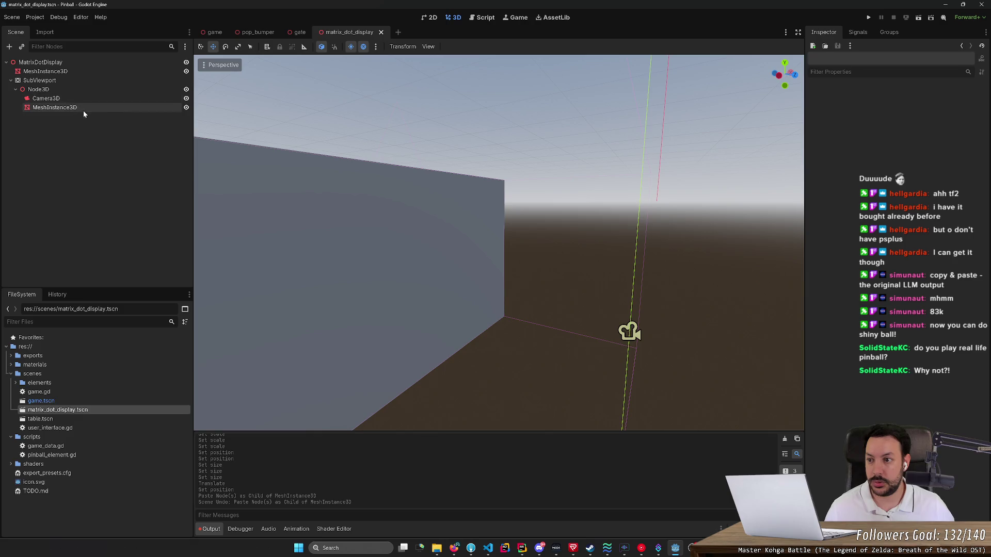
click(82, 109)
key(ctrl+d)
key(e)
mouse_move(430, 279)
mouse_down()
mouse_move(405, 277)
mouse_move(403, 306)
mouse_up()
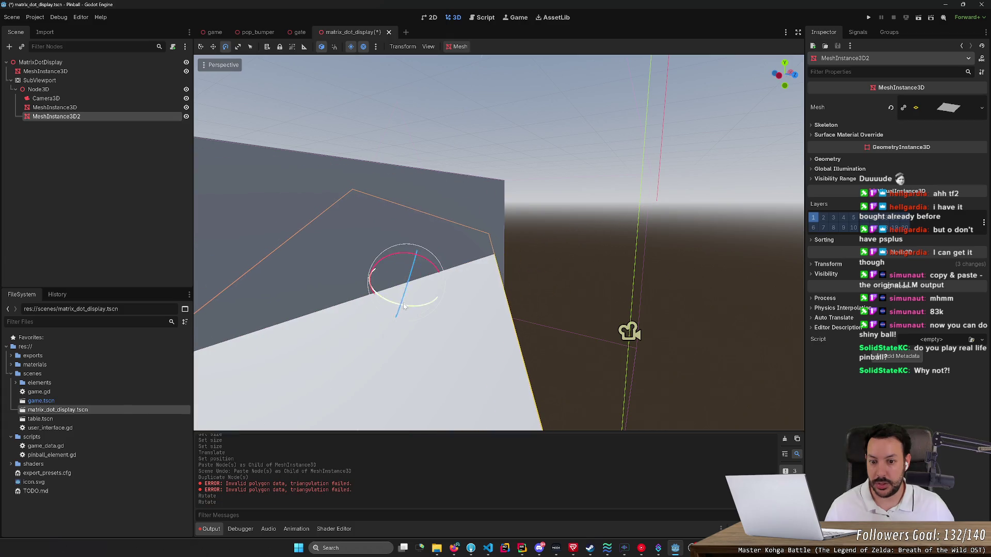
Scale the copied plane down, save, and check it in the game scene.
key(r)
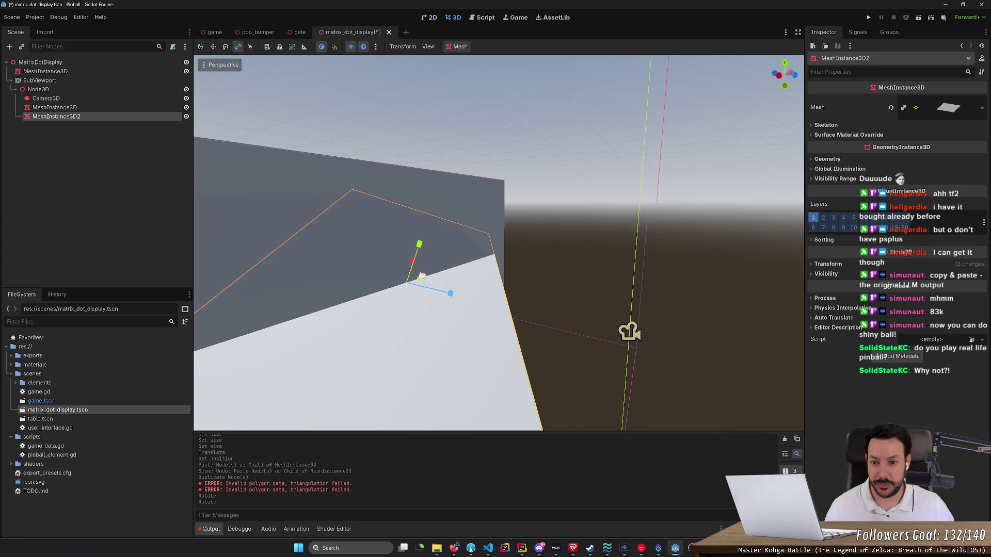
scroll(422, 277, down, 8)
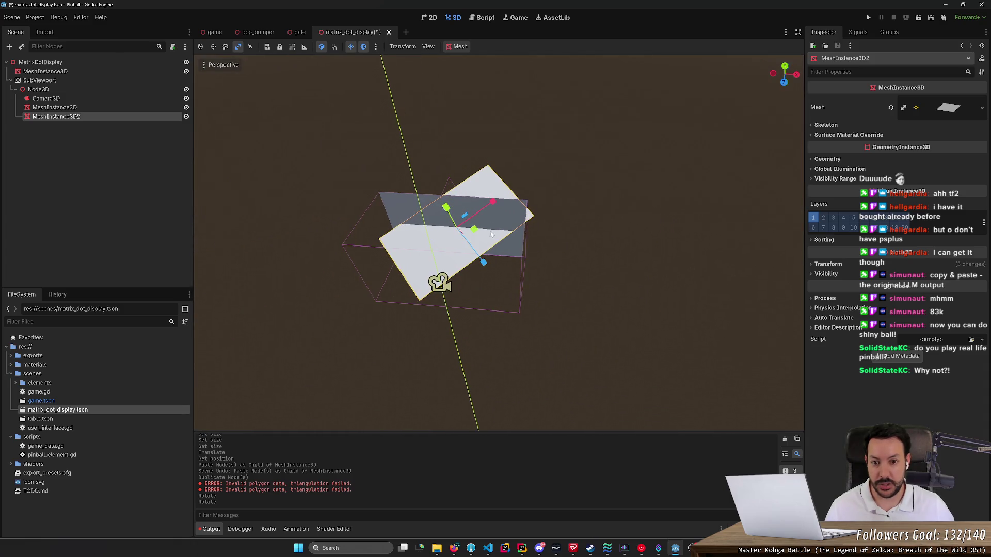
drag(479, 226, 447, 209)
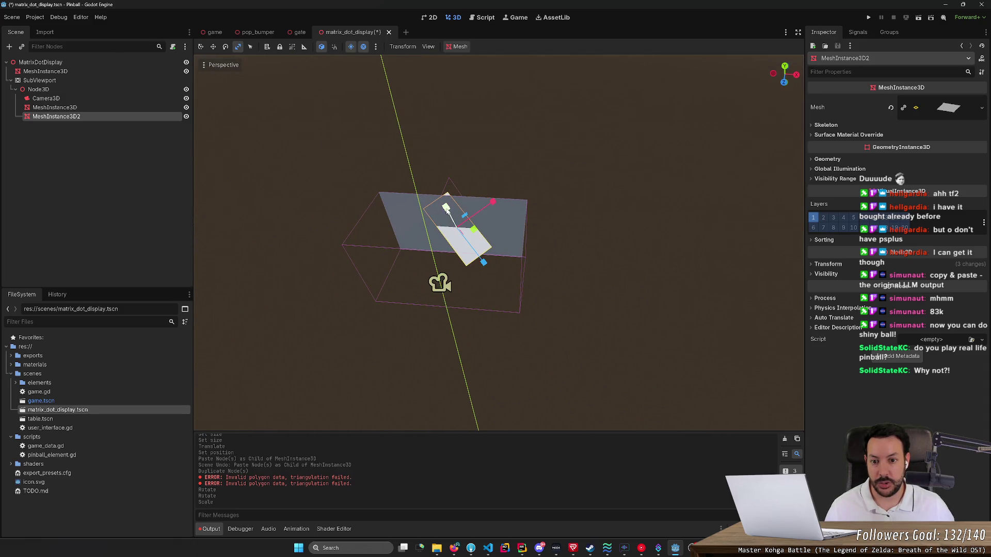
mouse_move(480, 248)
mouse_down()
mouse_move(465, 238)
mouse_move(538, 249)
mouse_move(542, 262)
mouse_up()
key(ctrl+s)
click(215, 32)
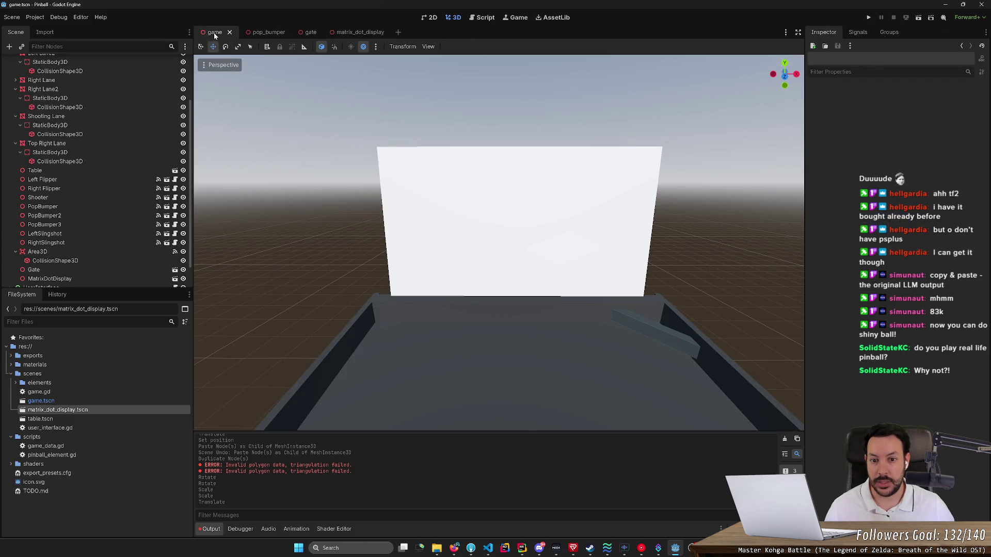
click(356, 32)
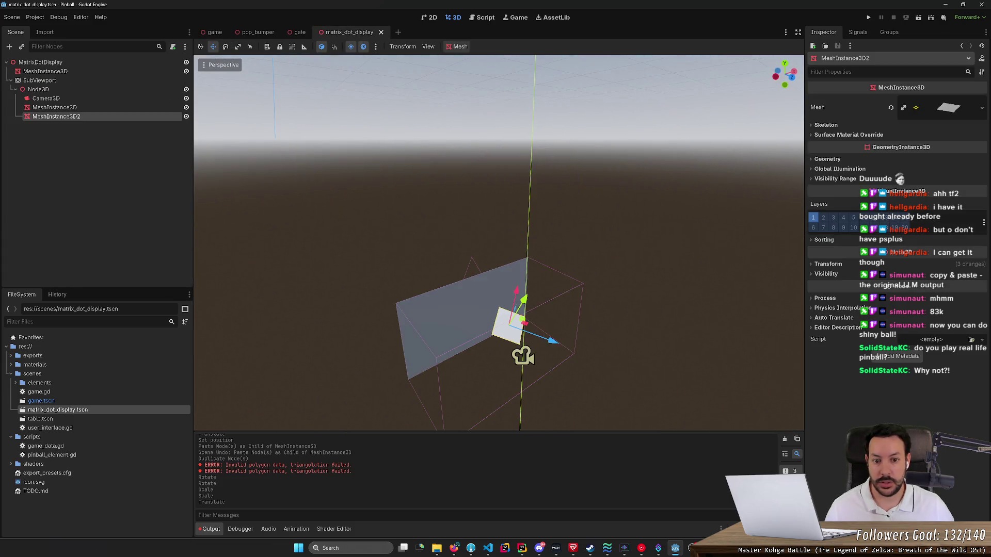
Make the copy's PlaneMesh unique so it no longer shares the original mesh.
click(957, 110)
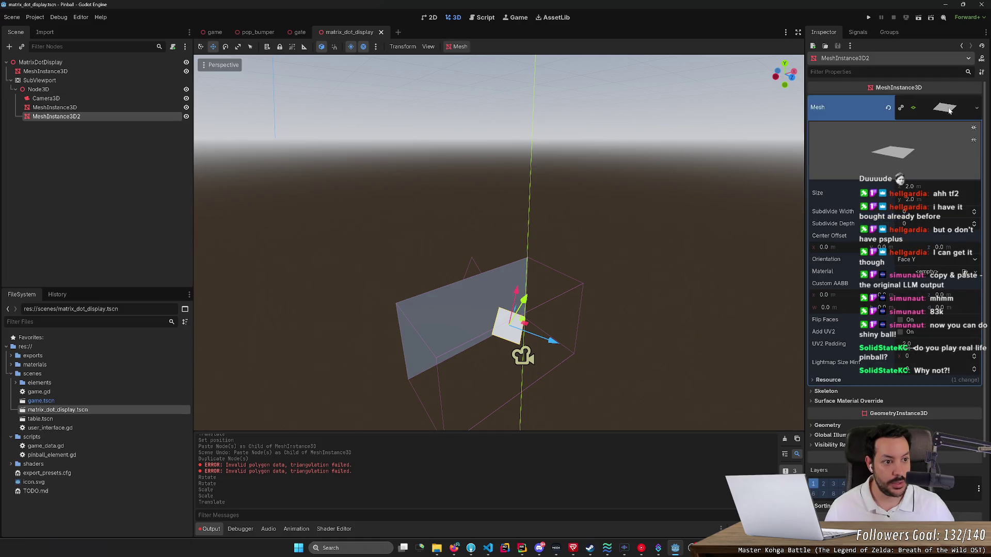
click(898, 109)
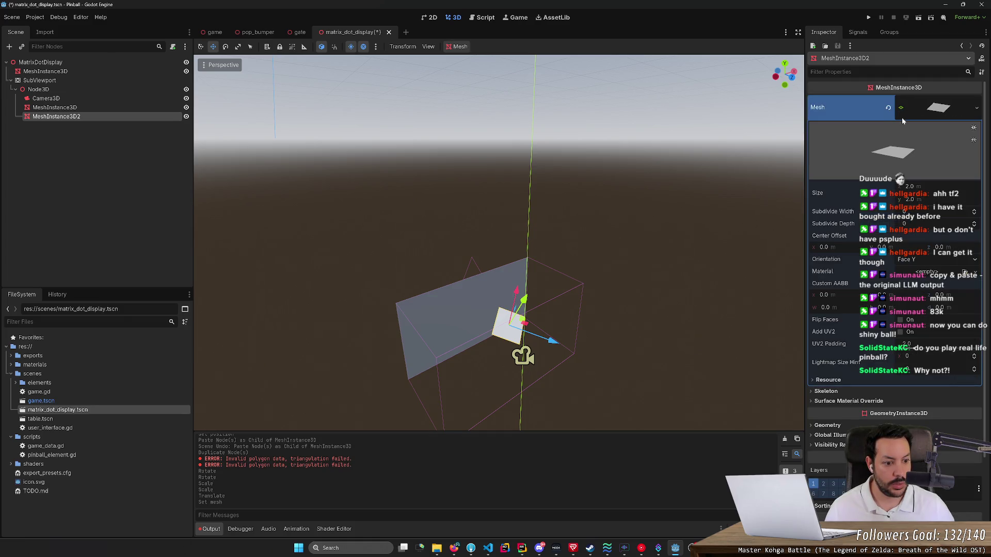
click(932, 114)
click(828, 159)
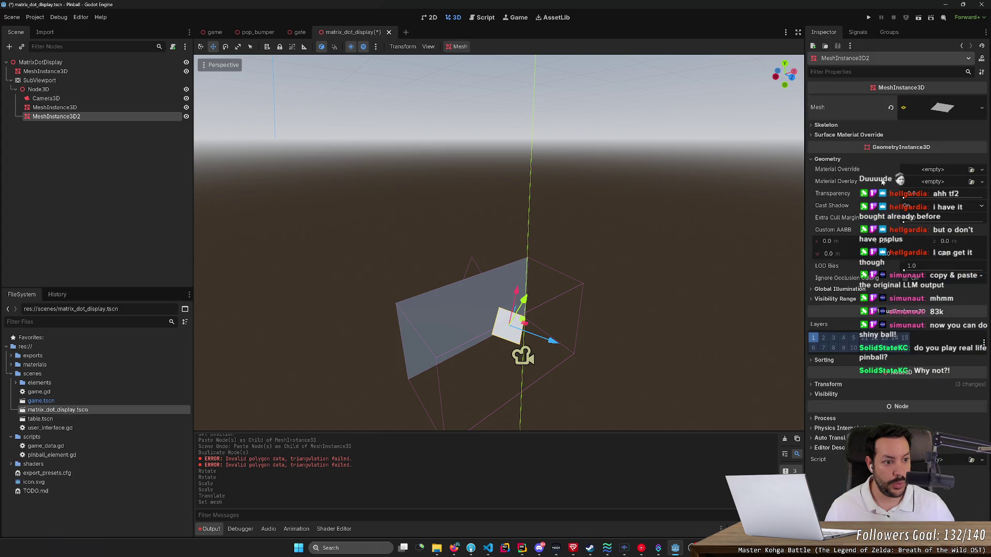
Give MeshInstance3D2 a new StandardMaterial3D override with purple albedo 560fff, and save.
click(932, 170)
click(935, 192)
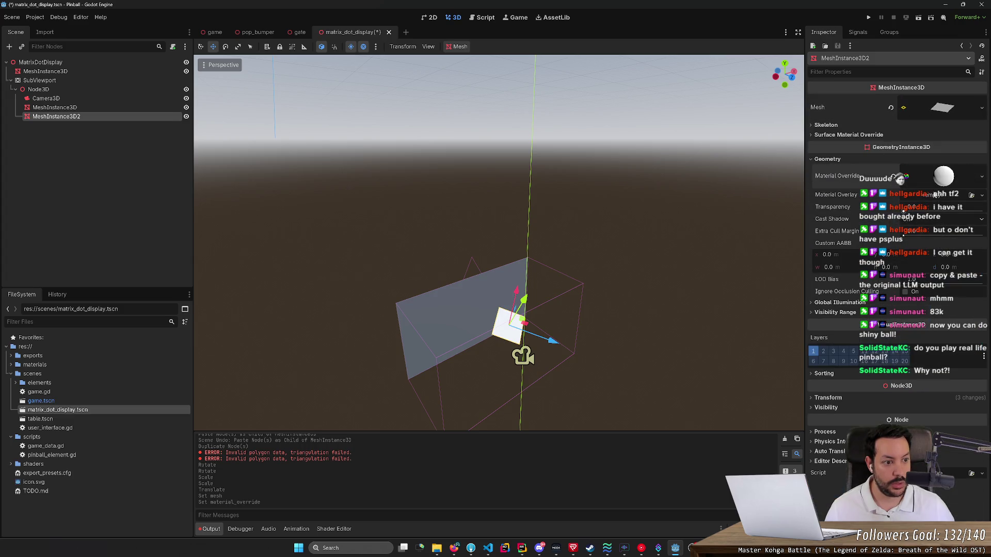
click(933, 182)
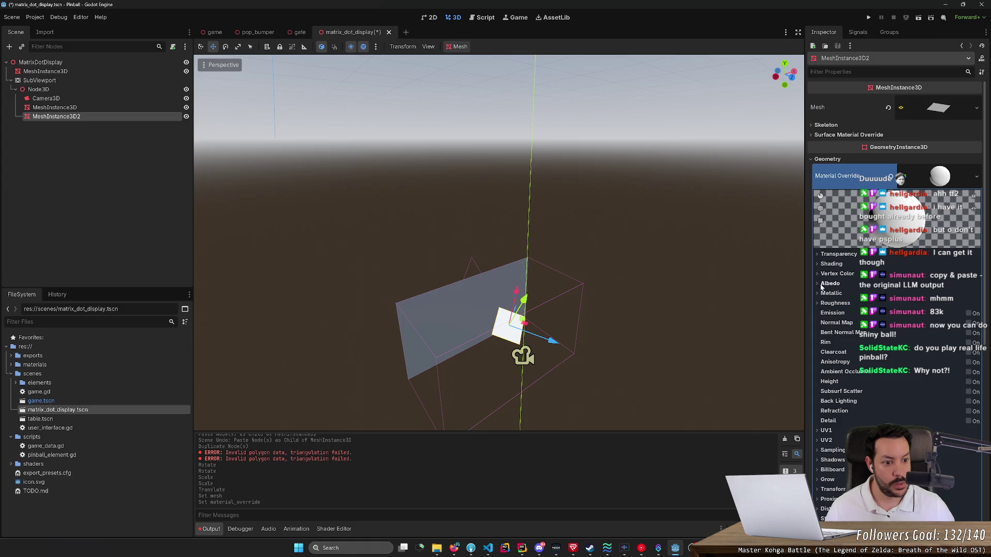
click(830, 283)
click(940, 294)
mouse_move(947, 195)
mouse_down()
mouse_move(888, 195)
mouse_move(884, 182)
mouse_move(907, 186)
mouse_up()
key(ctrl+s)
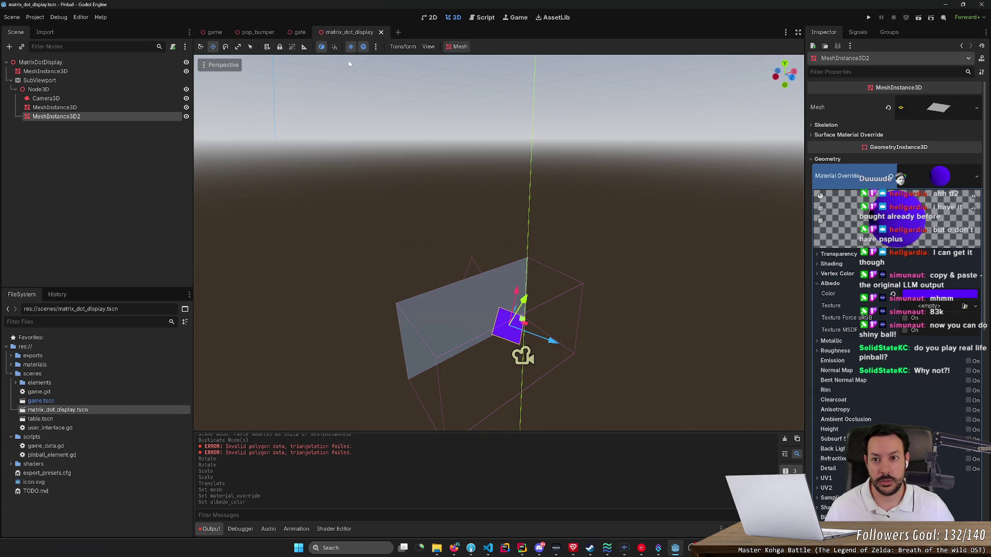
Preview the game scene to see the purple square on the display.
click(214, 32)
click(360, 32)
scroll(419, 177, down, 3)
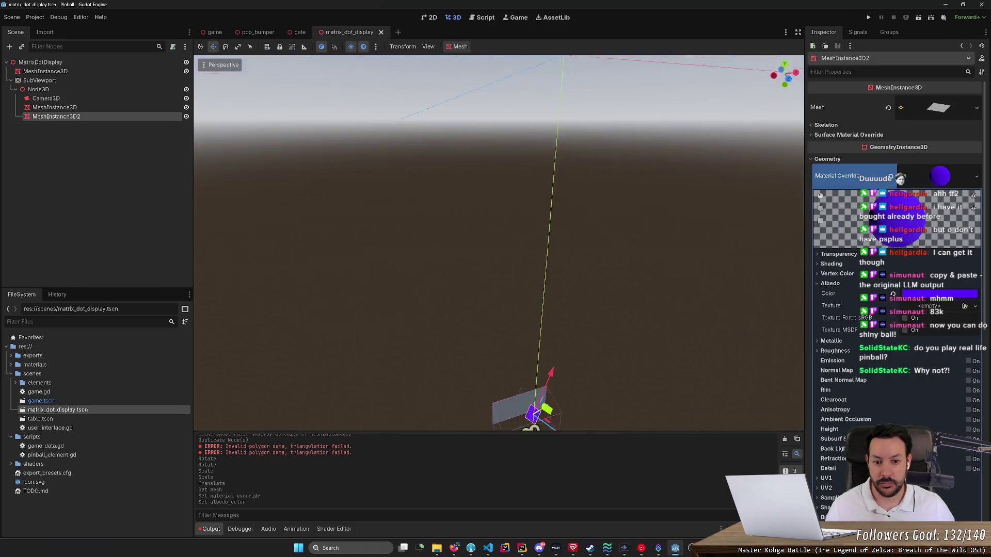
scroll(526, 242, up, 2)
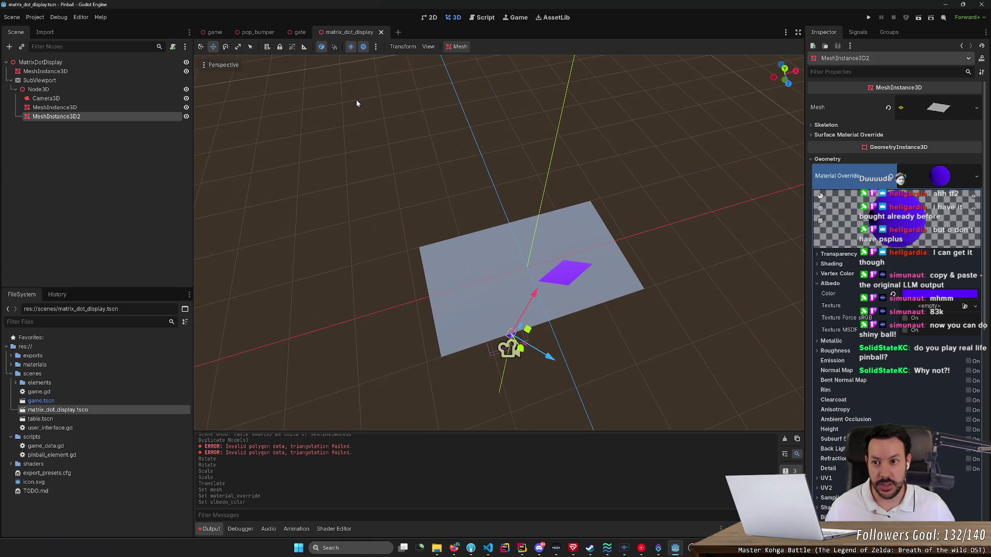
click(214, 32)
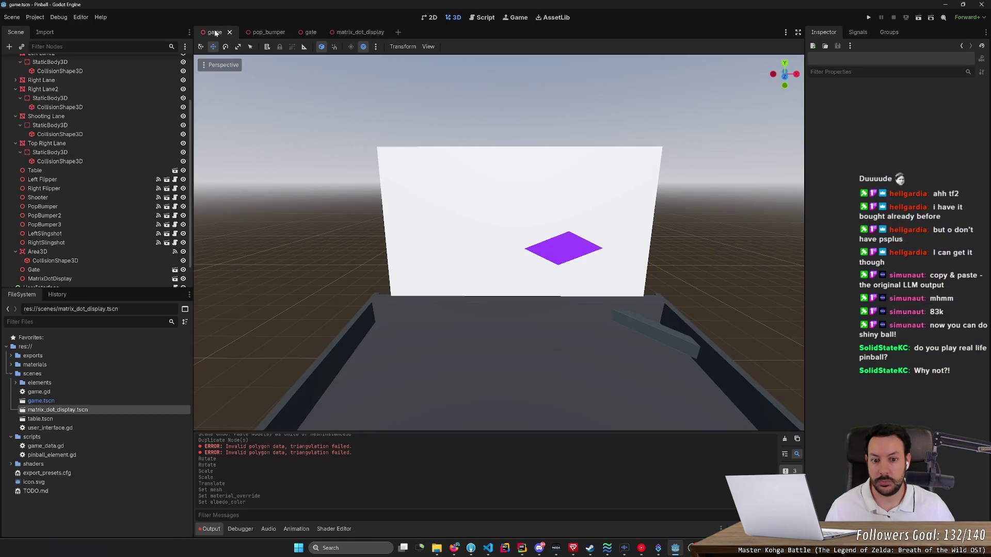
click(354, 32)
Select the large display plane and list its Material Override options.
scroll(516, 206, up, 4)
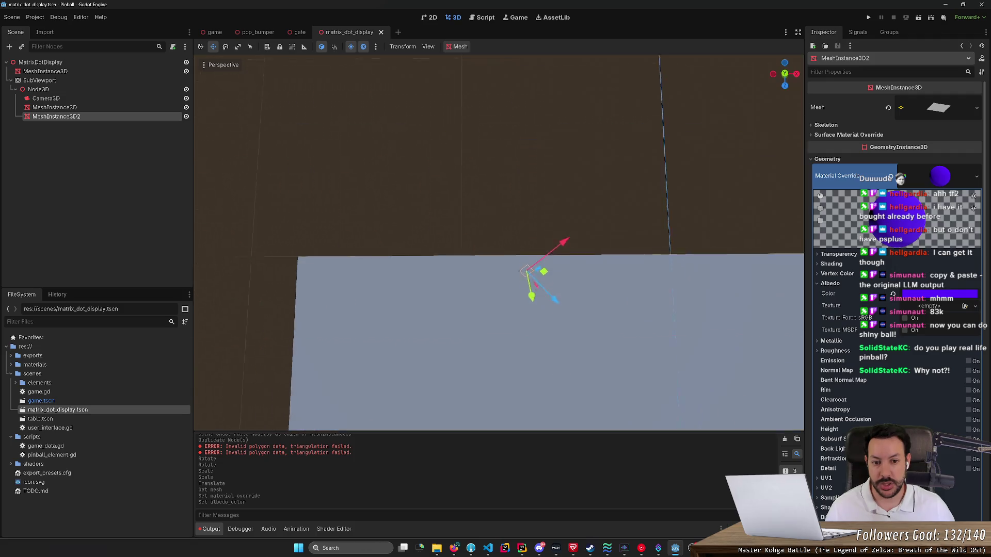
click(615, 299)
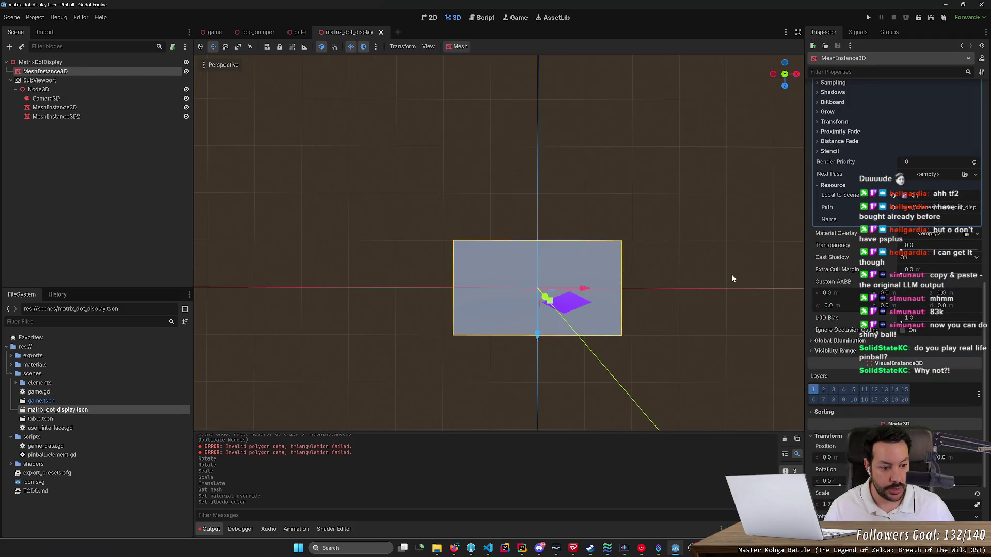
scroll(848, 268, up, 10)
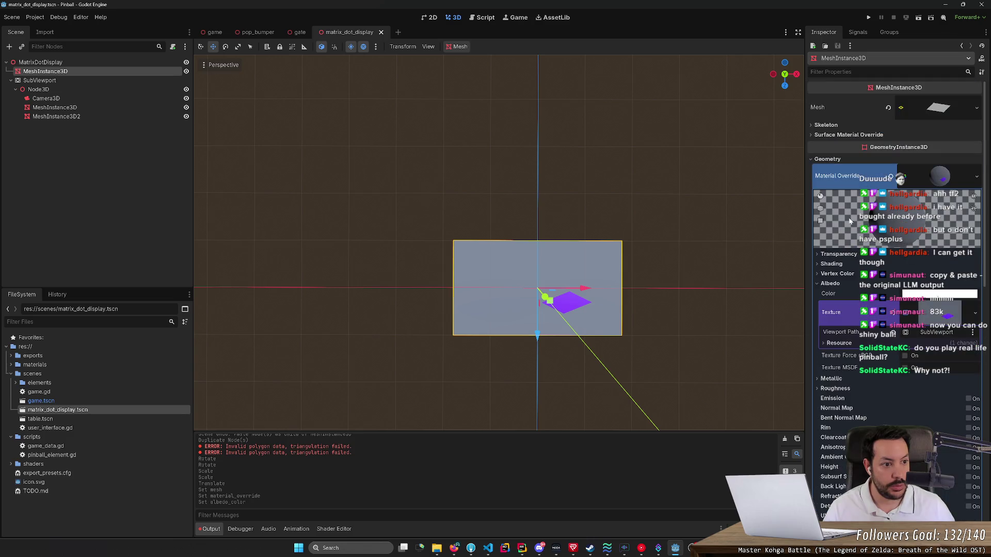
click(939, 179)
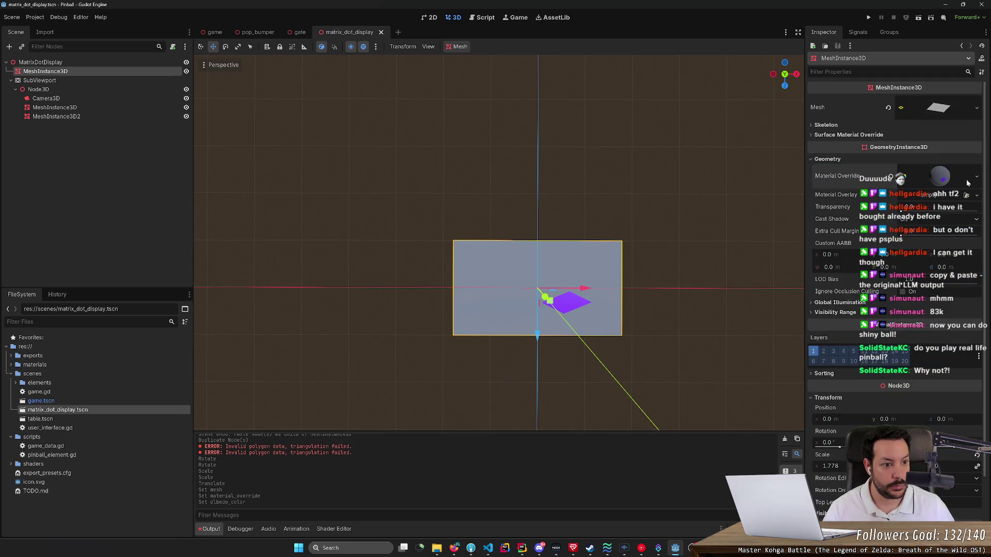
click(958, 183)
click(952, 185)
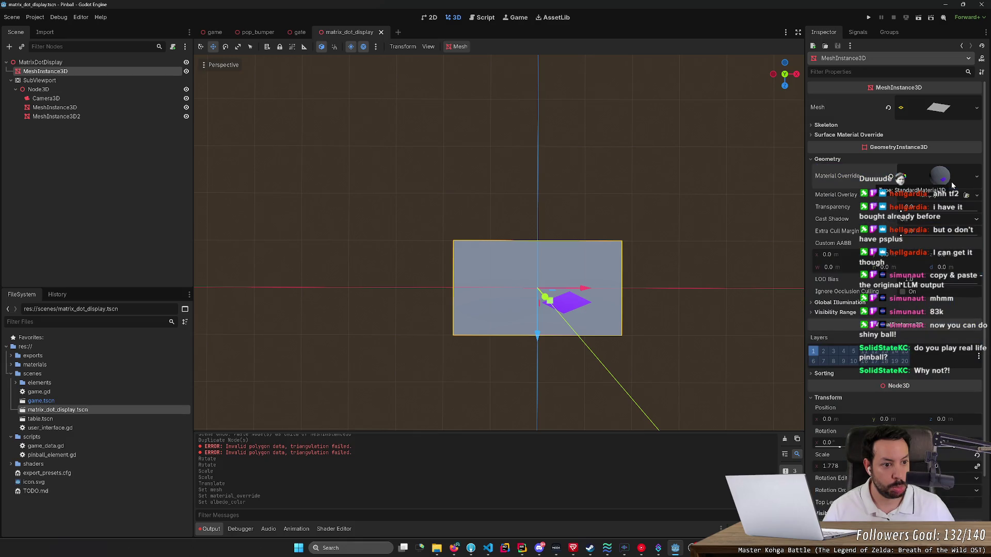
click(977, 178)
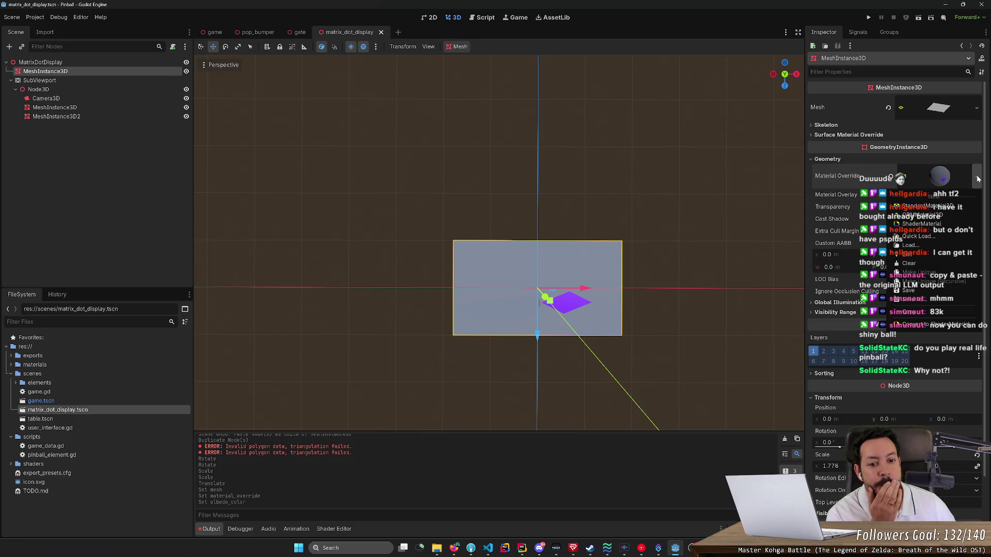
Try applying matrix_dot_display.gdshader to the display plane's material, then undo it.
click(908, 263)
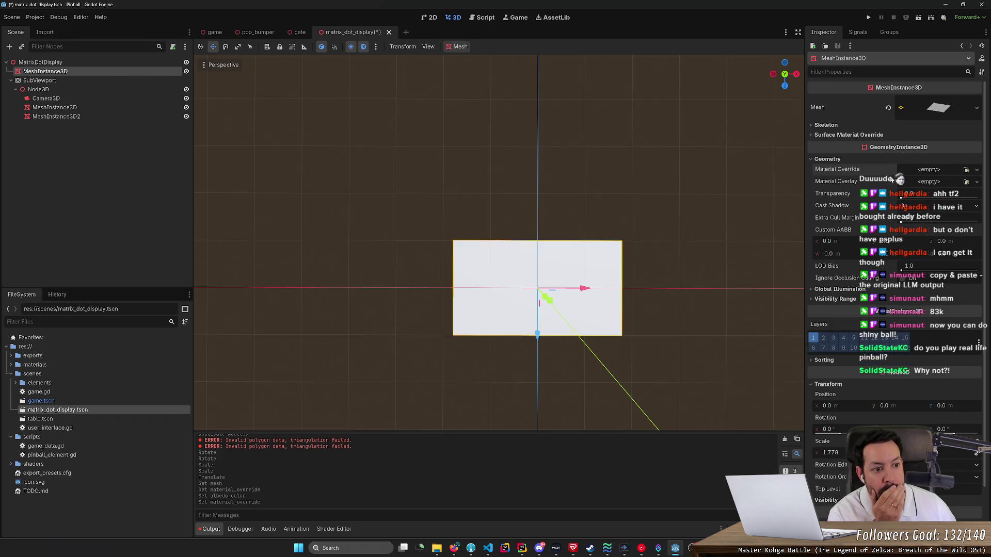
key(ctrl+z)
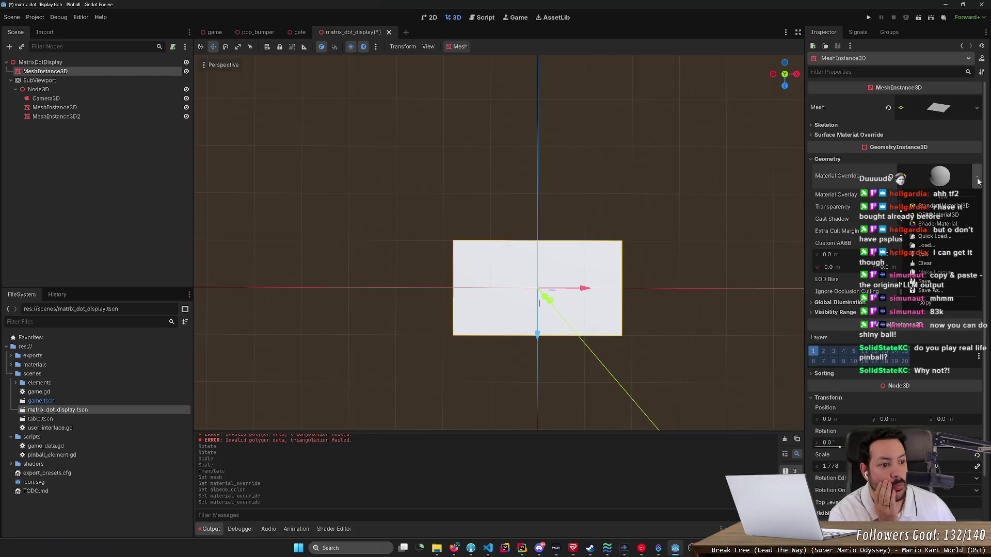
click(946, 177)
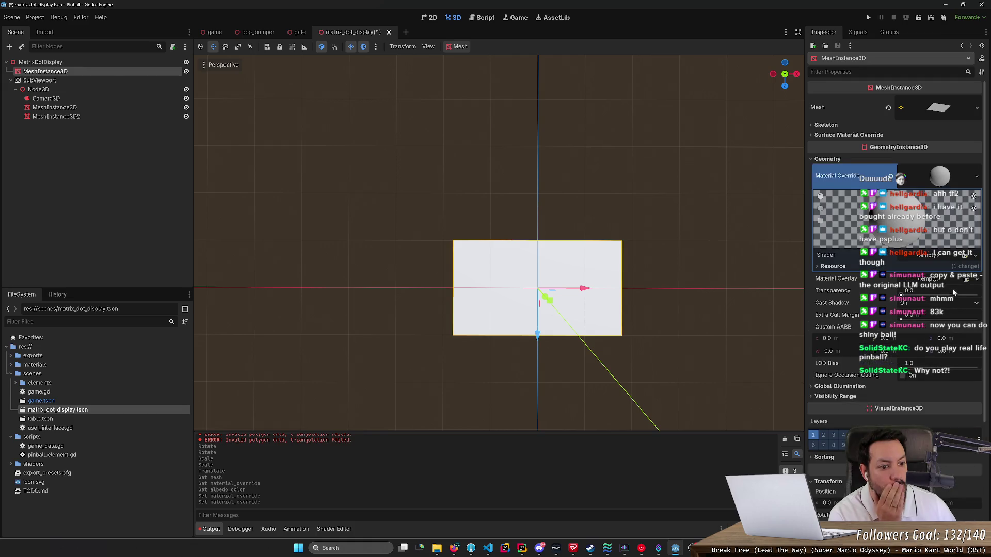
click(972, 256)
click(944, 294)
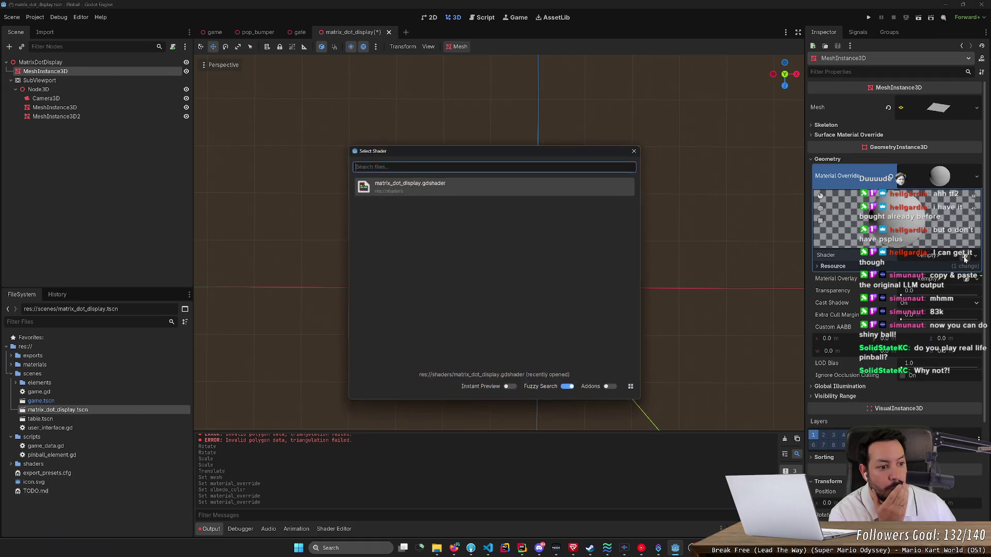
click(471, 188)
drag(551, 234, 503, 356)
key(ctrl+z)
key(ctrl+z)
key(ctrl+z)
Clear the albedo texture from the display plane's material.
scroll(594, 231, down, 3)
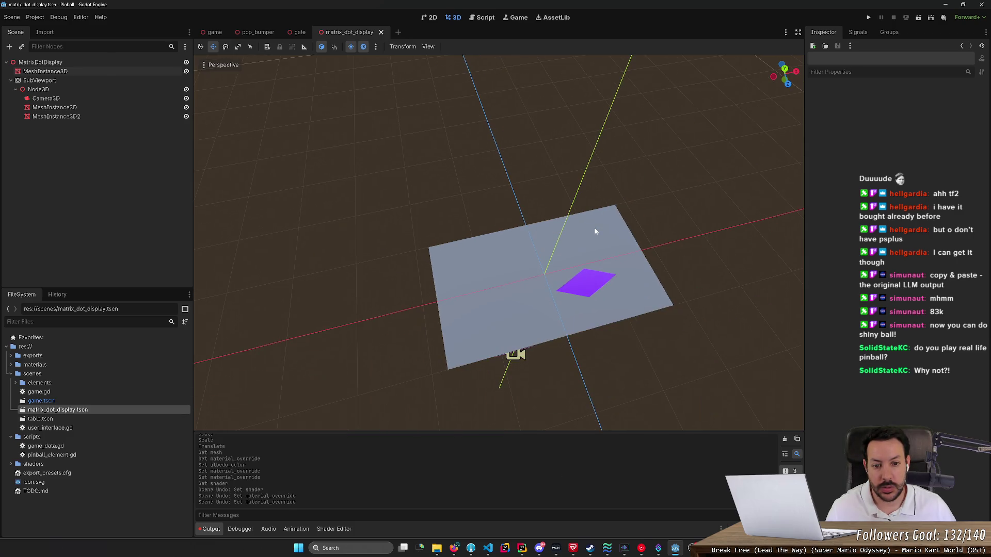
click(595, 231)
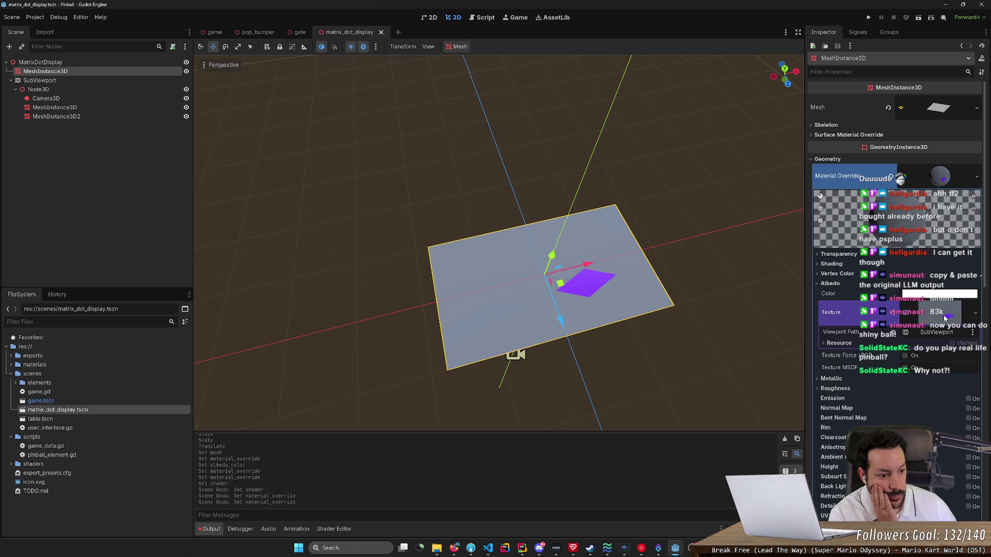
click(833, 347)
click(833, 343)
click(929, 312)
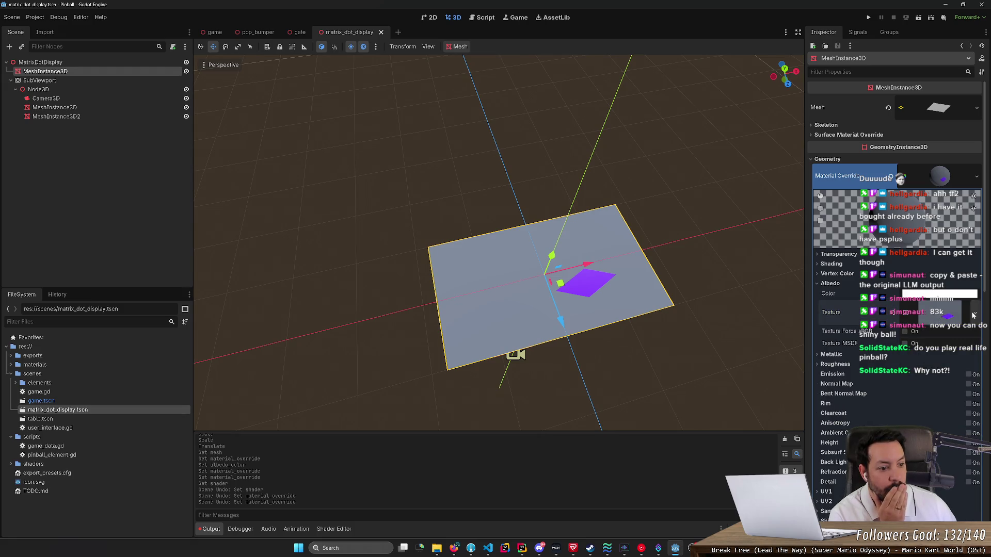
click(821, 286)
click(822, 285)
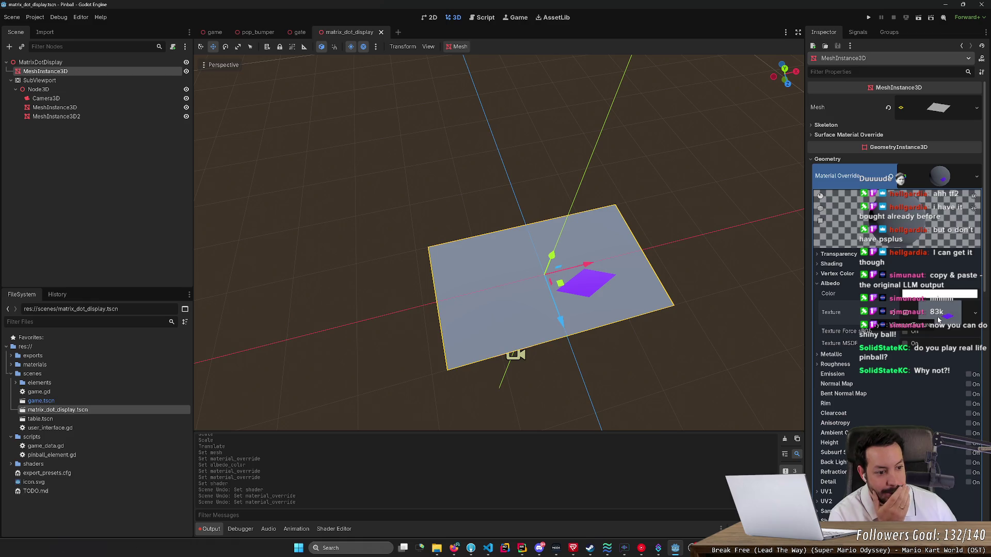
click(822, 285)
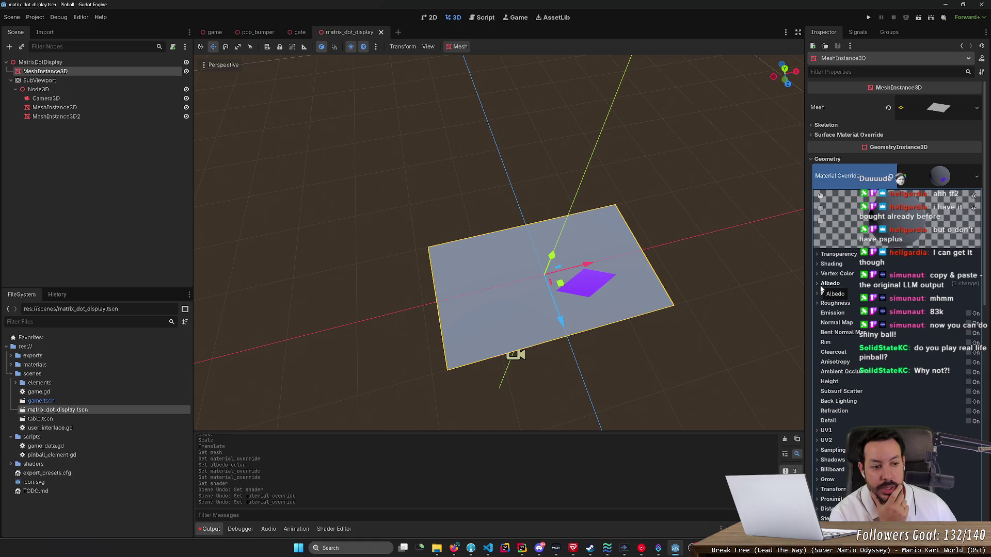
click(822, 285)
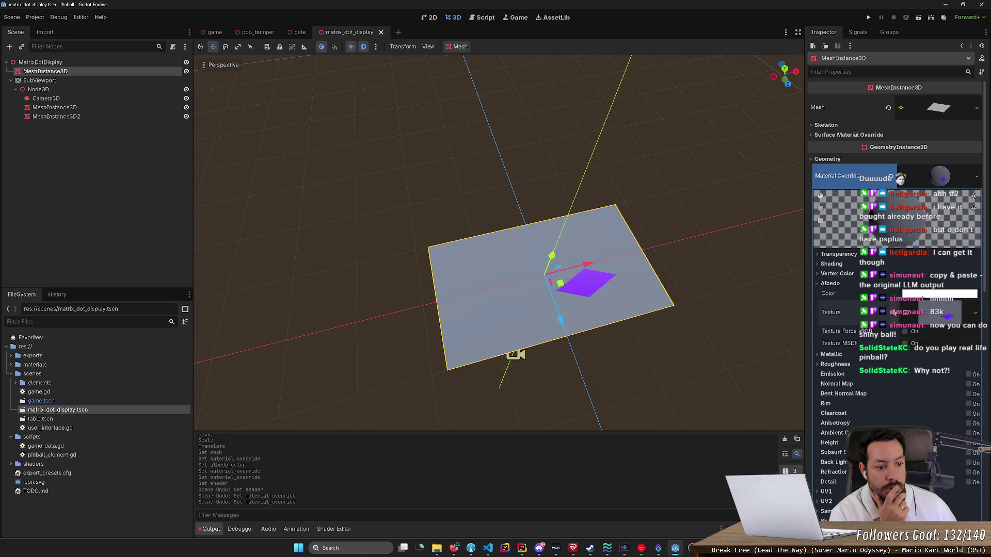
right_click(909, 313)
click(909, 313)
Override the display plane with a new ShaderMaterial using matrix_dot_display.gdshader, and save.
click(973, 178)
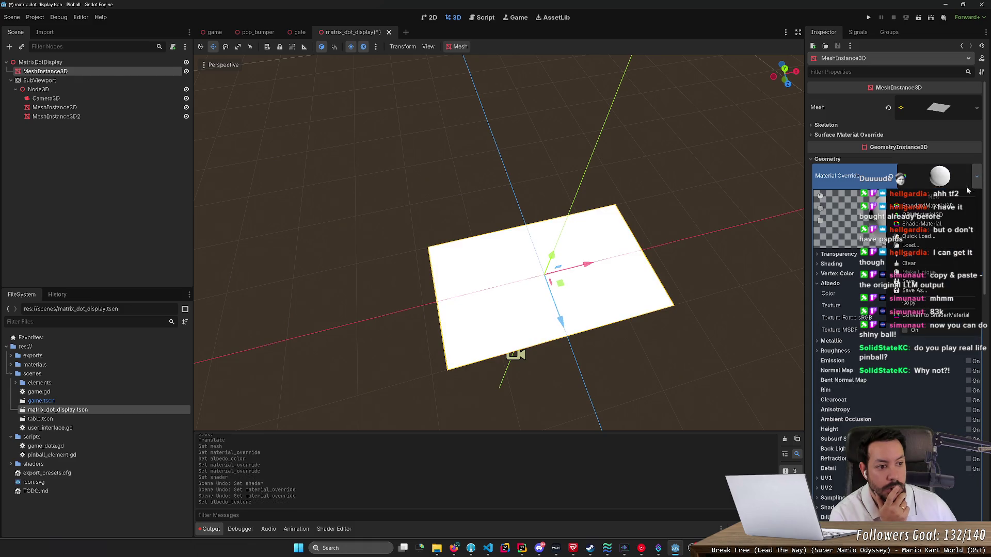
click(939, 229)
click(947, 257)
double_click(550, 187)
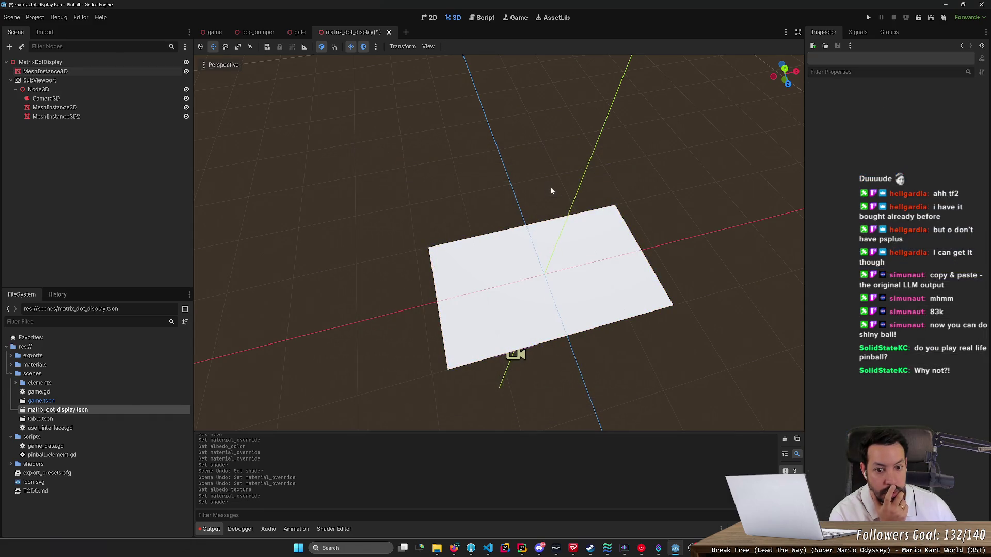
click(575, 247)
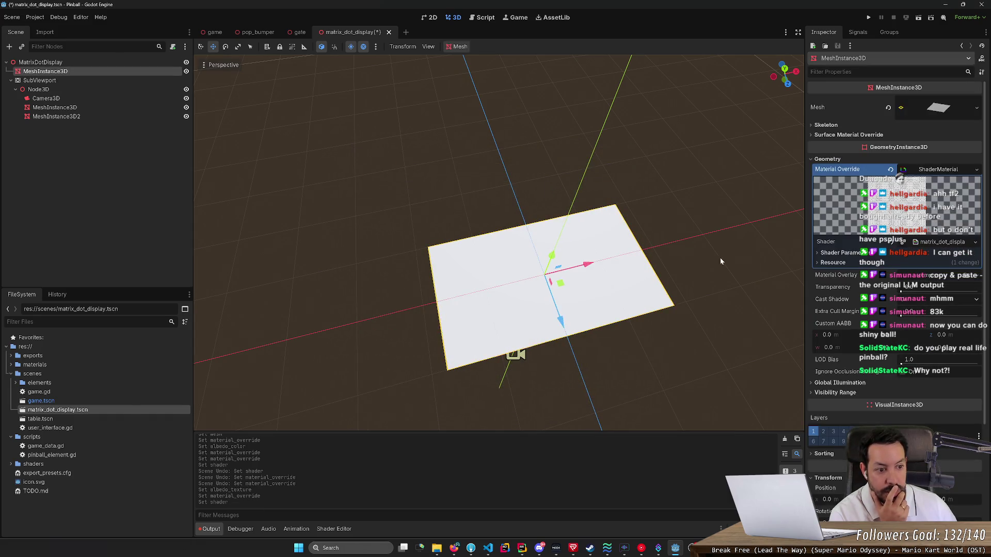
click(833, 262)
key(ctrl+s)
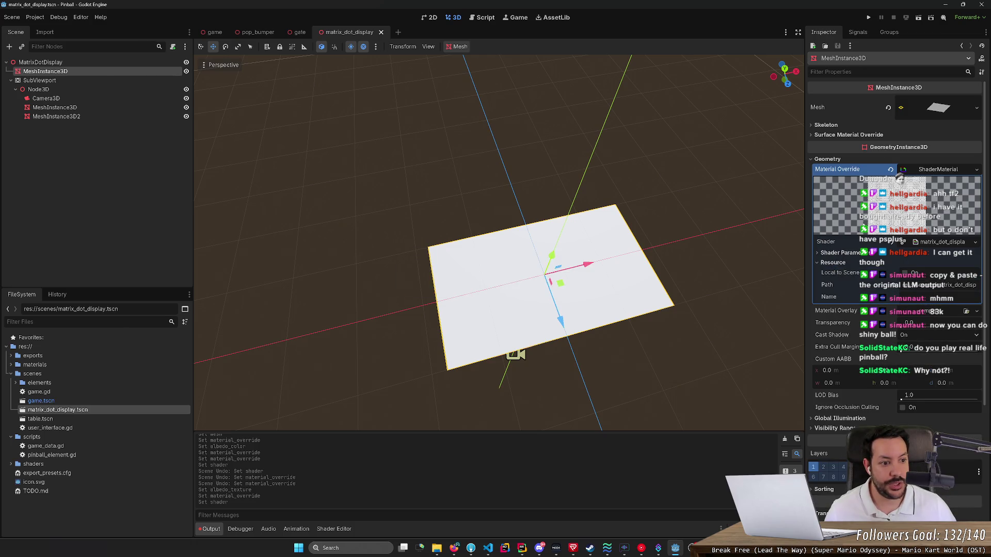
click(927, 245)
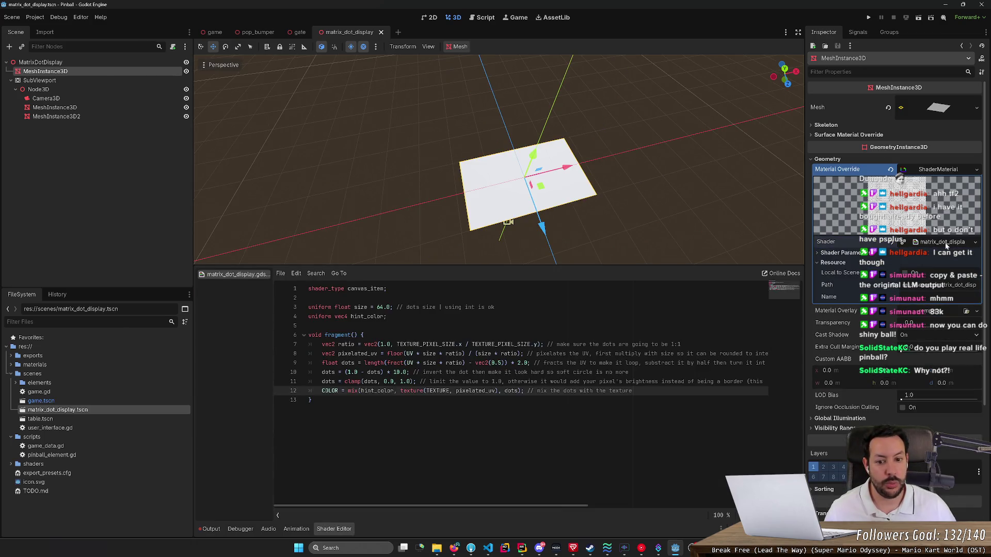
Add 'uniform sampler2D image;' as line 5 of the dot-matrix shader and expand its Shader Parameters.
click(388, 316)
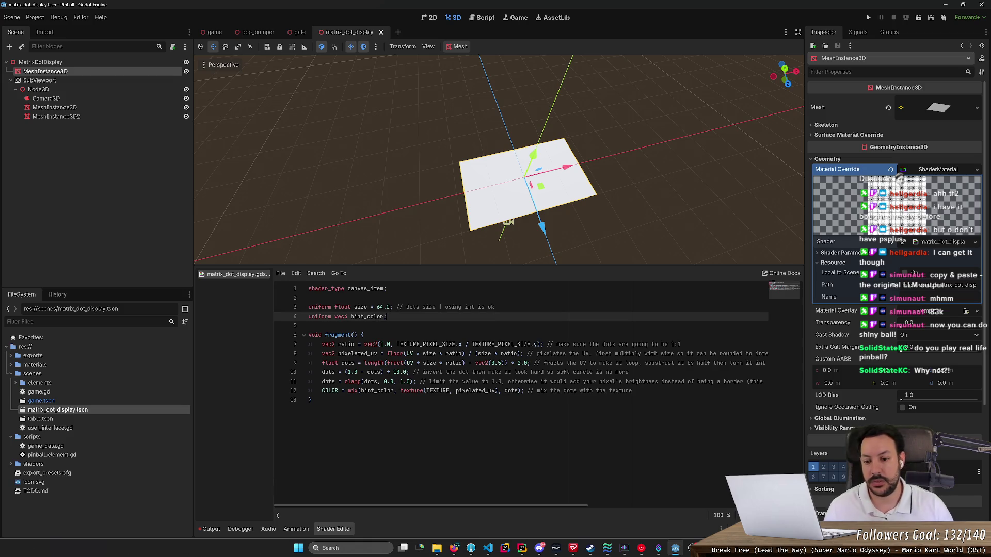
key(Return)
text(un)
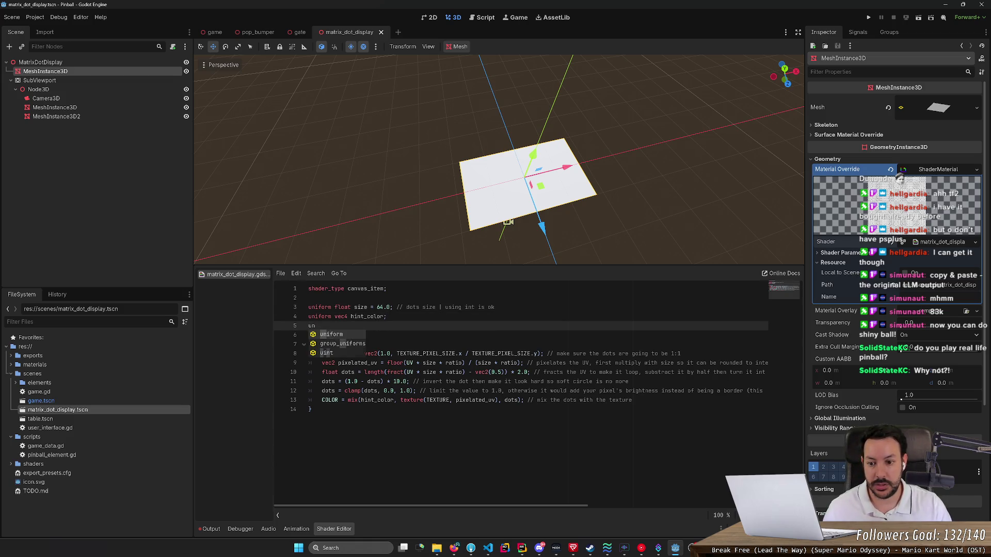
text(iform )
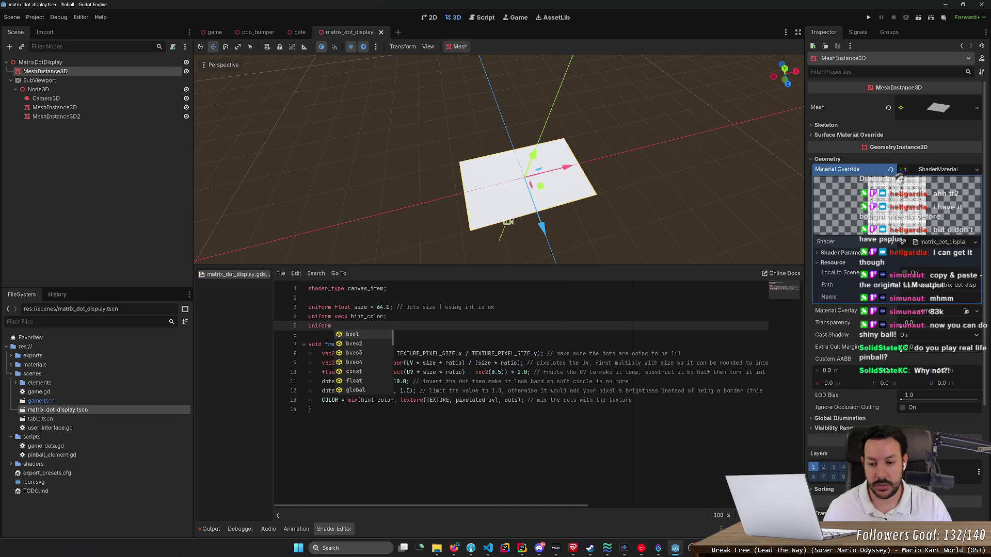
text(tex)
key(BackSpace)
text(sampl)
key(Return)
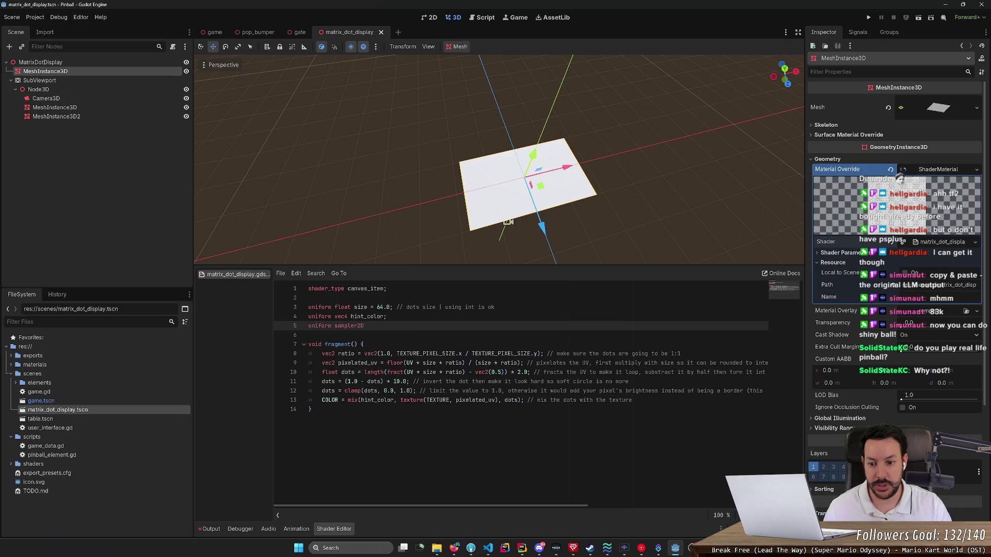
text(texture;)
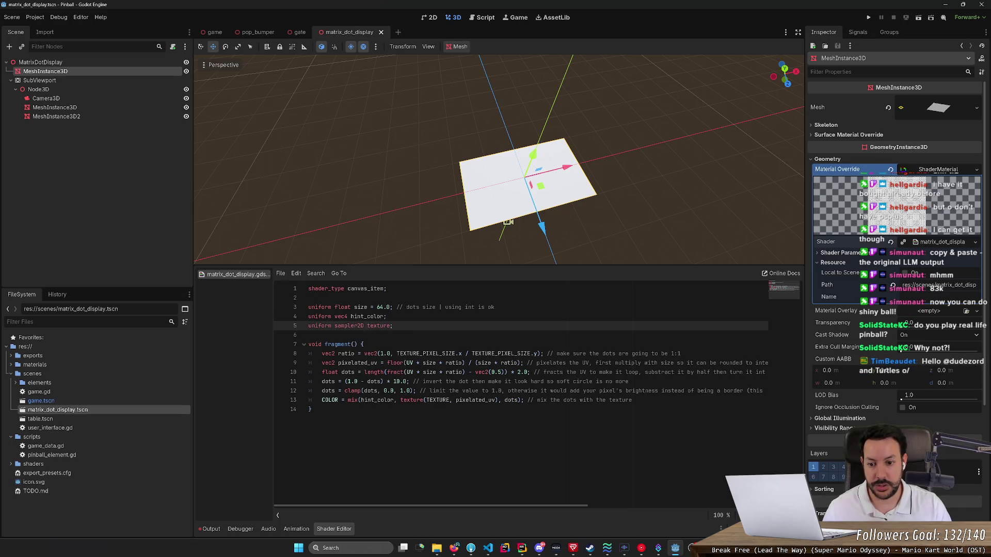
key(ctrl+BackSpace)
text(background)
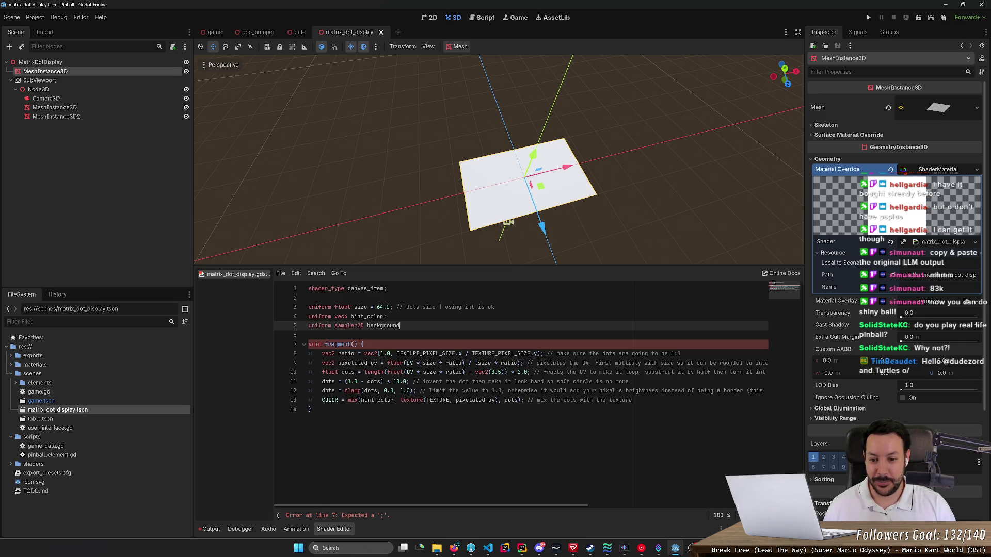
key(ctrl+BackSpace)
text(image;)
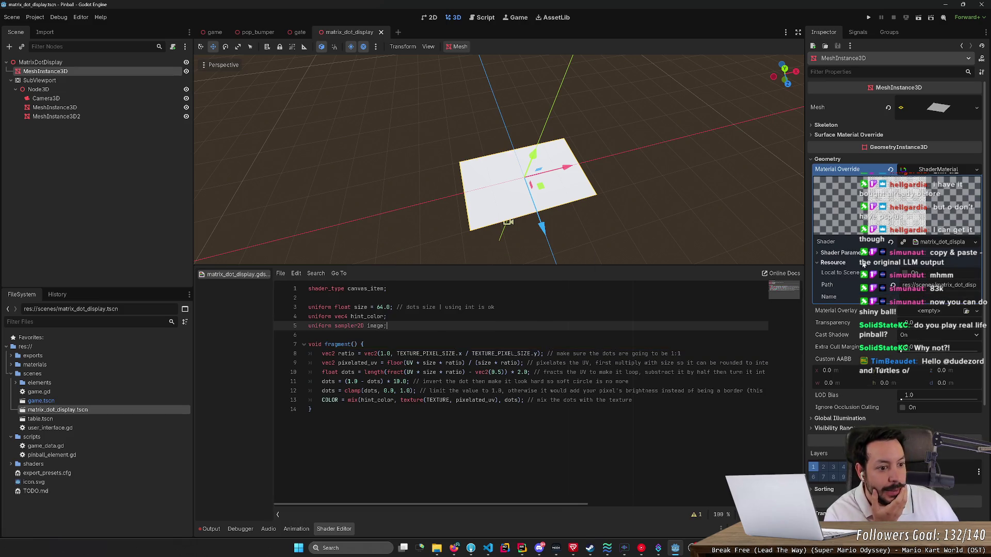
click(832, 253)
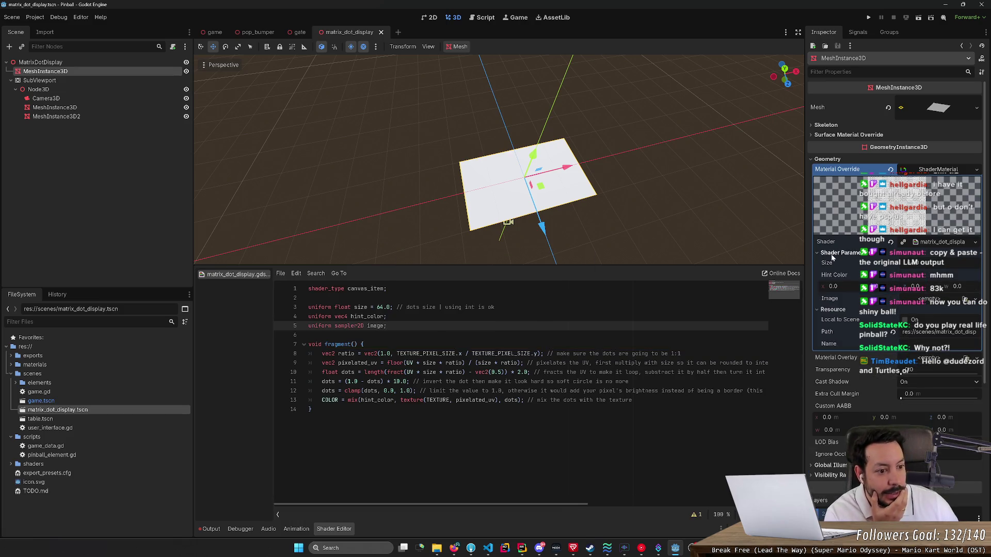
Make the material local to scene and set Image to a new ViewportTexture from SubViewport.
click(919, 304)
click(947, 324)
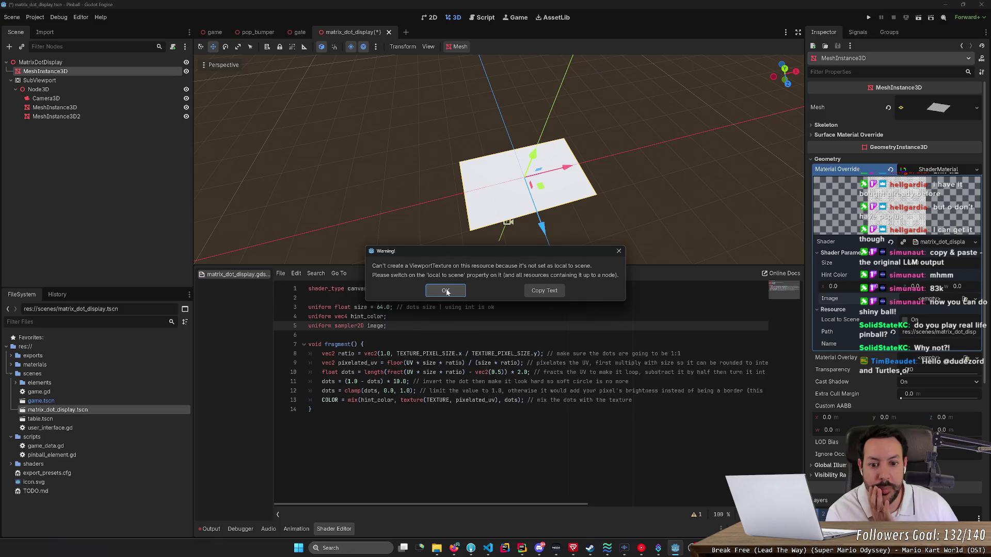
click(618, 252)
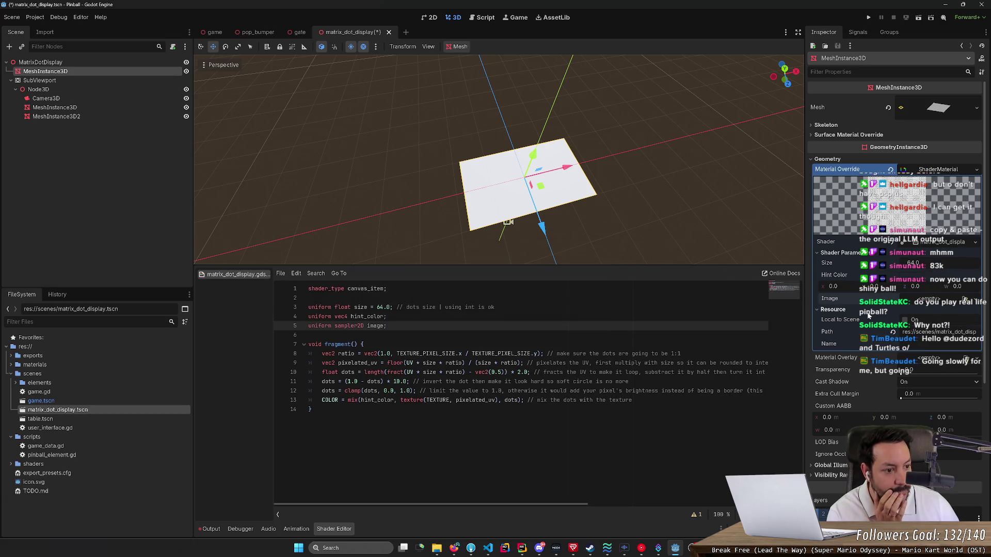
click(905, 320)
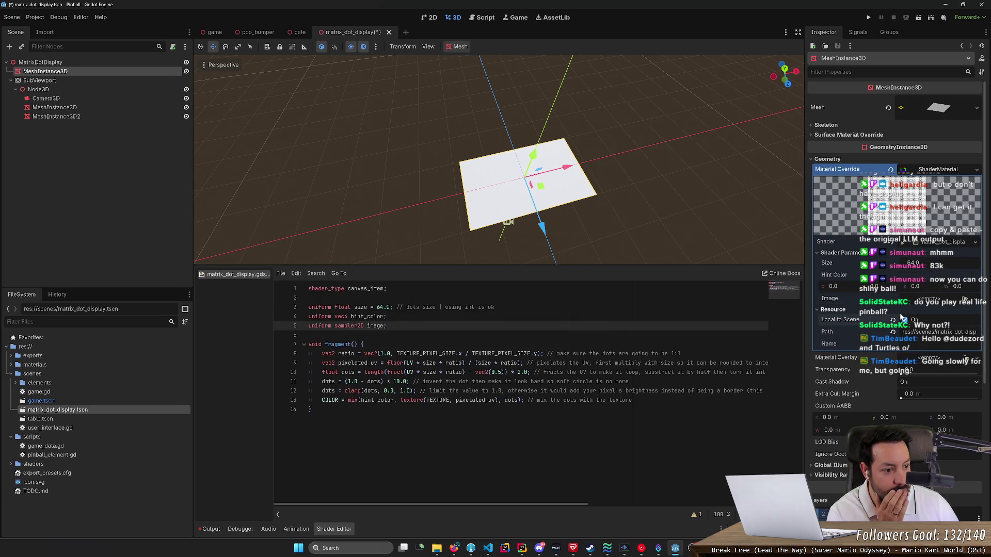
click(975, 300)
click(909, 485)
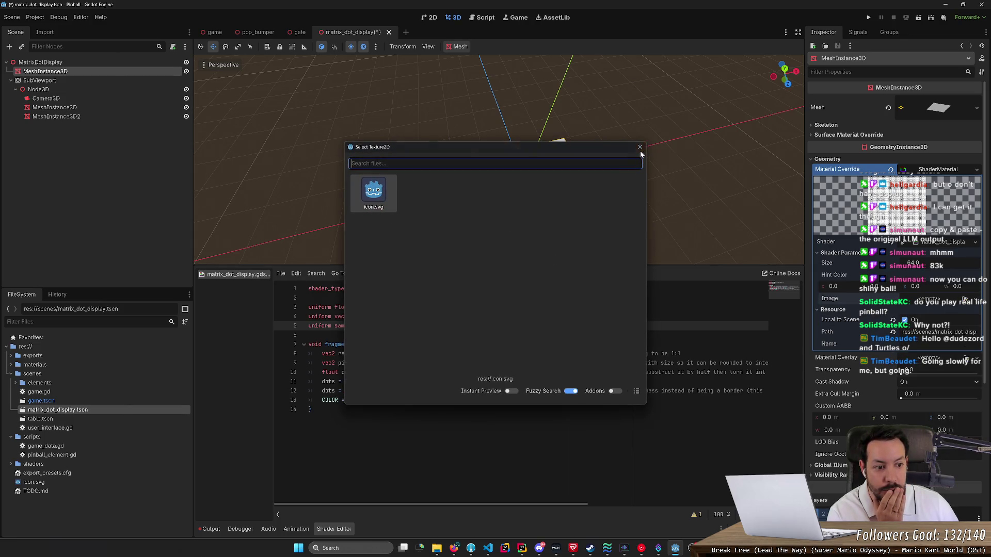
key(Escape)
click(932, 299)
click(928, 323)
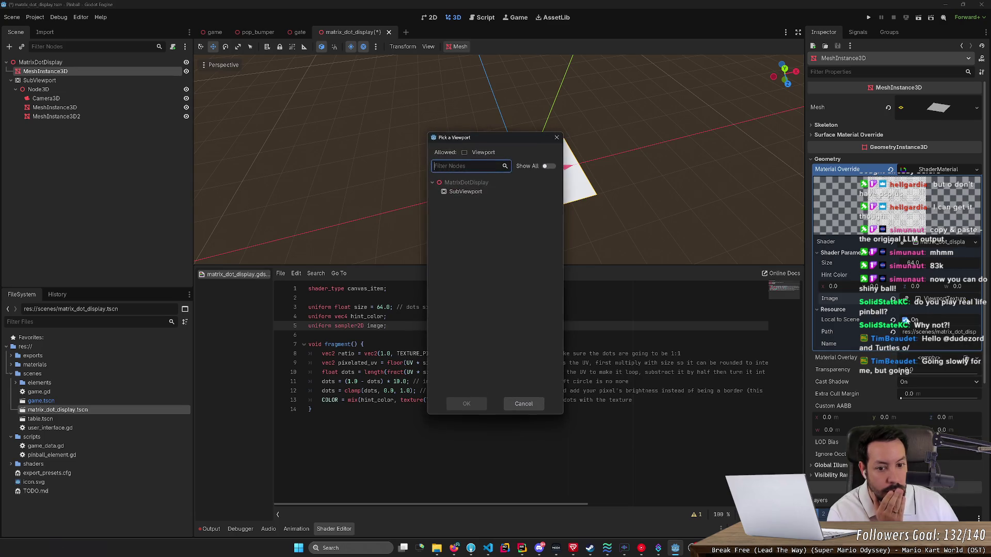
double_click(496, 194)
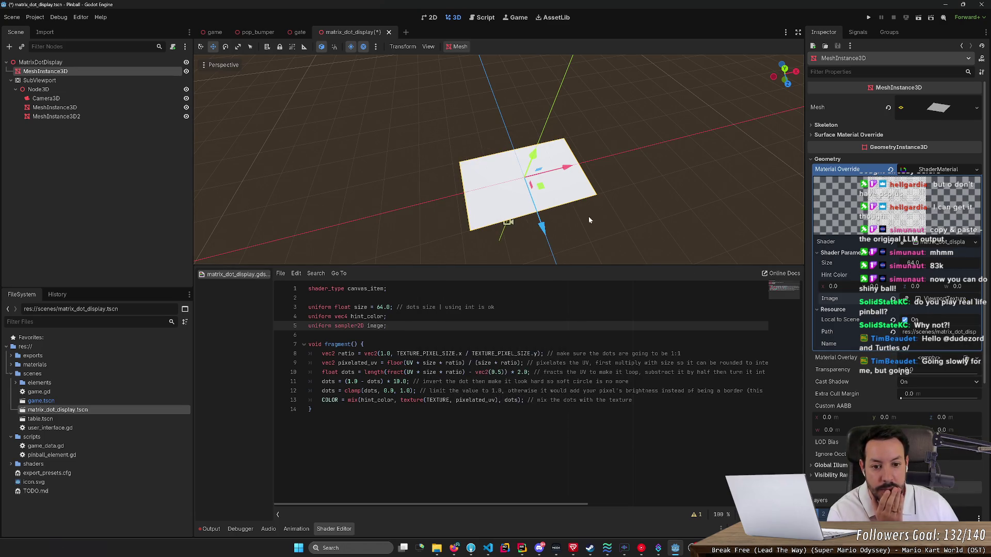
Replace TEXTURE with image in the line 13 texture call and save the shader.
double_click(375, 326)
key(ctrl+c)
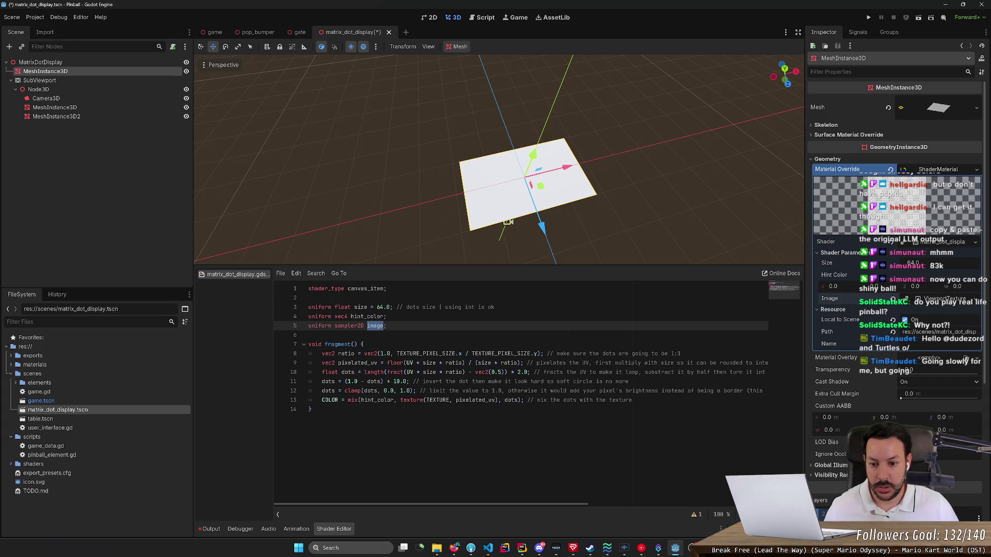
double_click(438, 400)
key(ctrl+v)
key(ctrl+s)
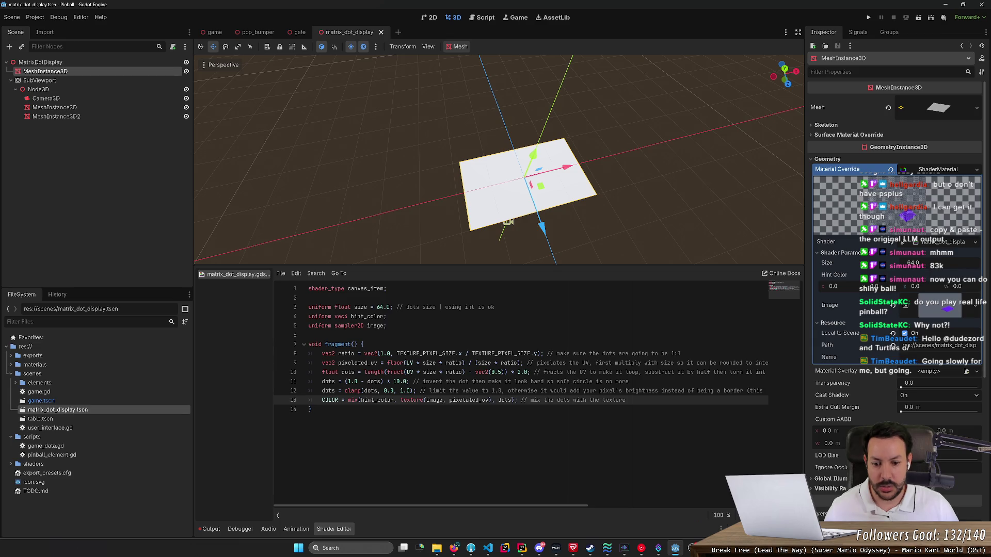